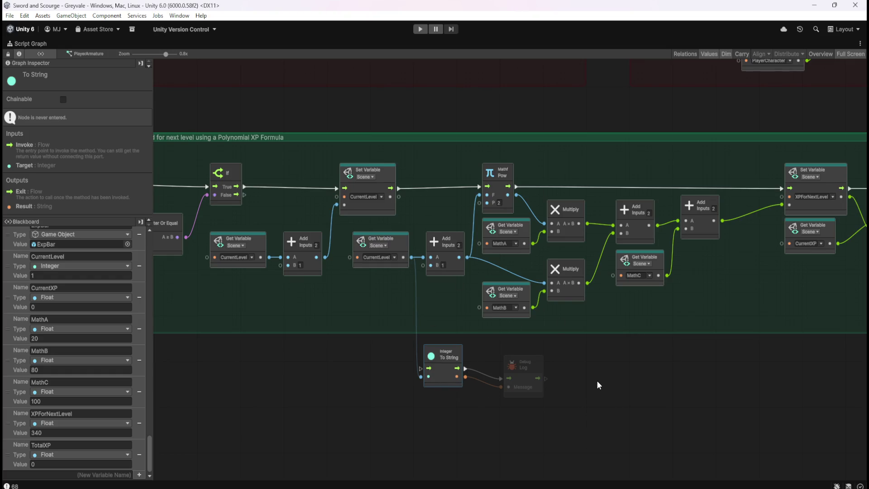
- Wire the CurrentXP Set Variable flow into To String, placing To String and Debug Log after it
scroll(596, 381, right, 5)
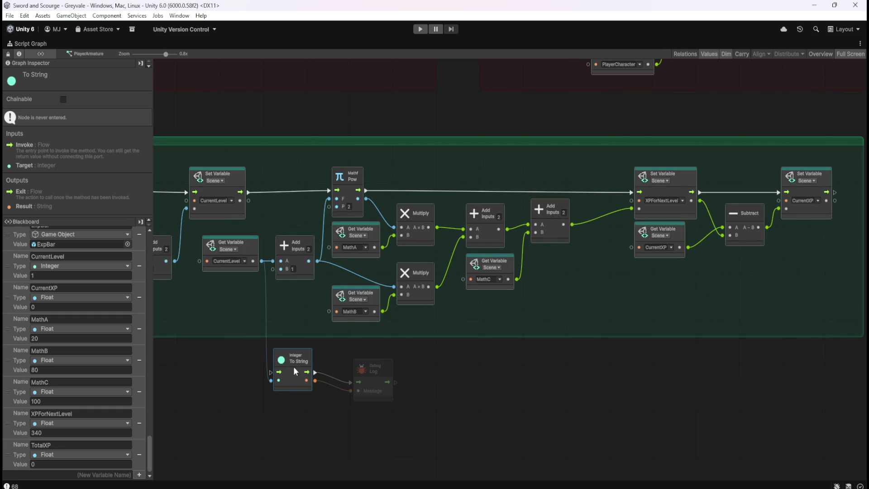
mouse_move(270, 372)
mouse_down()
mouse_move(865, 188)
mouse_move(804, 192)
mouse_up()
drag(505, 373, 234, 419)
drag(266, 383, 611, 379)
mouse_move(741, 367)
mouse_down()
mouse_move(538, 392)
mouse_move(814, 200)
mouse_up()
click(724, 295)
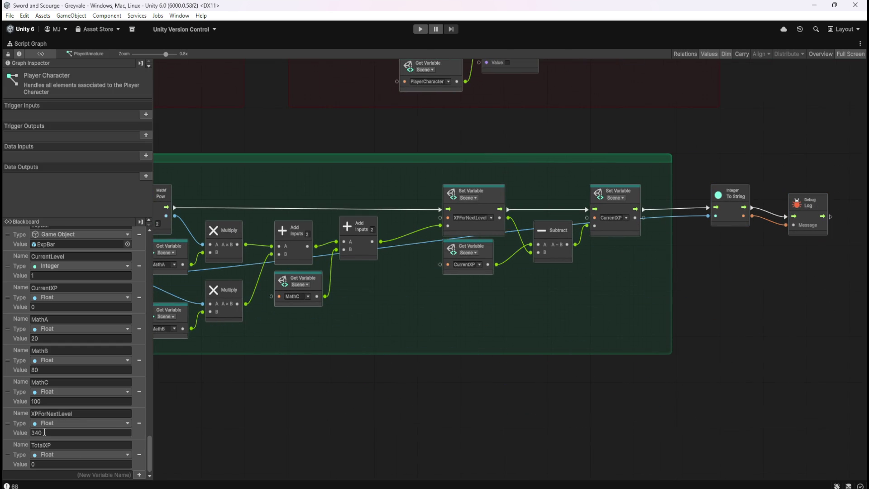
key(shift+space)
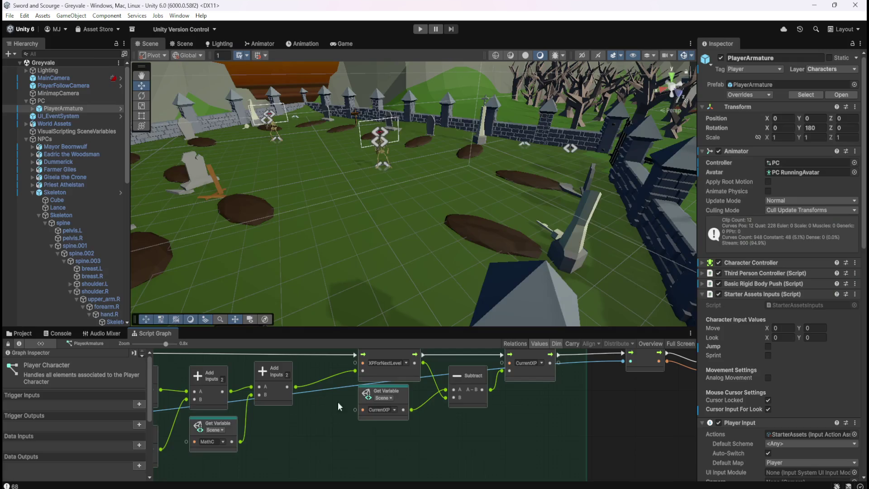
click(420, 29)
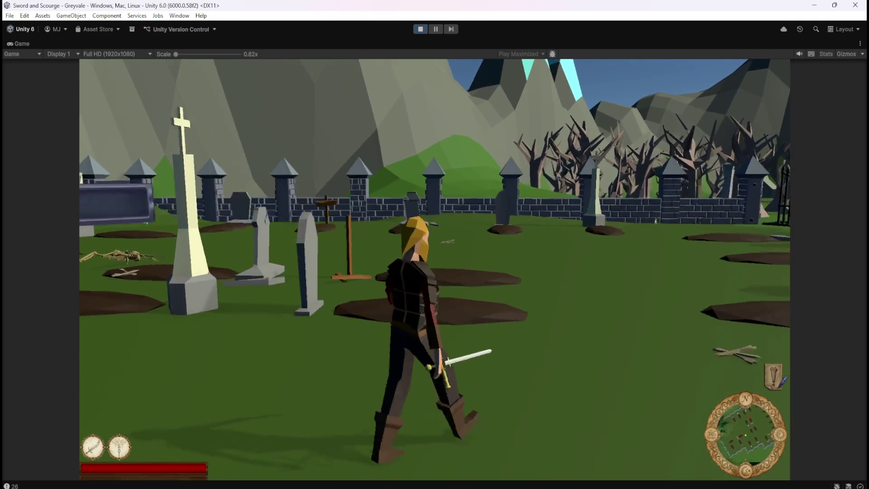
key(Escape)
click(421, 29)
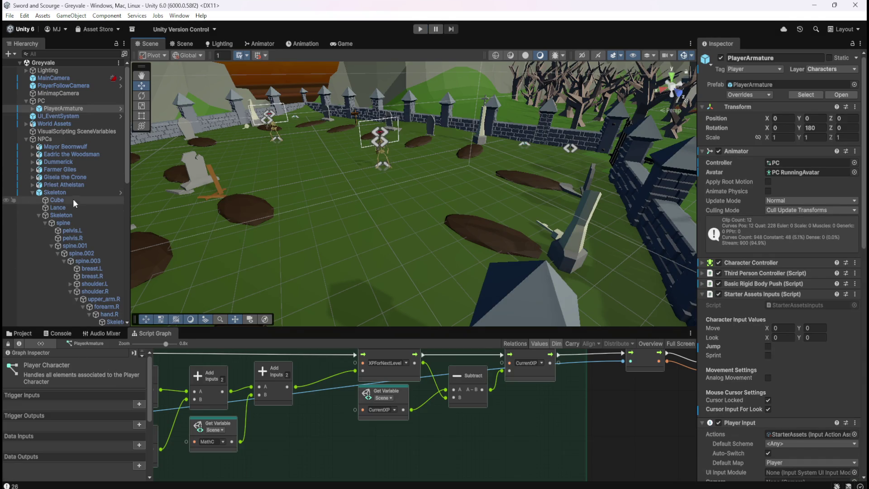
- Select the ExpBar under CanvasHUD and review its slider in the Inspector
scroll(78, 173, down, 10)
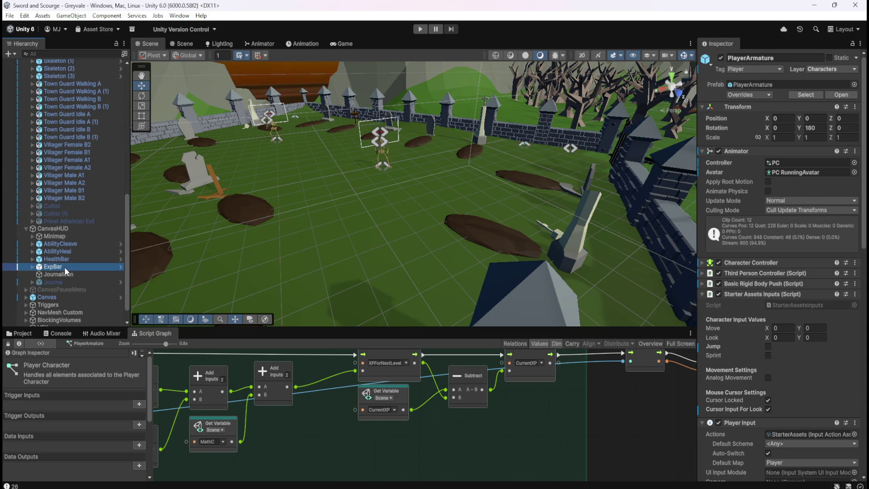
click(64, 267)
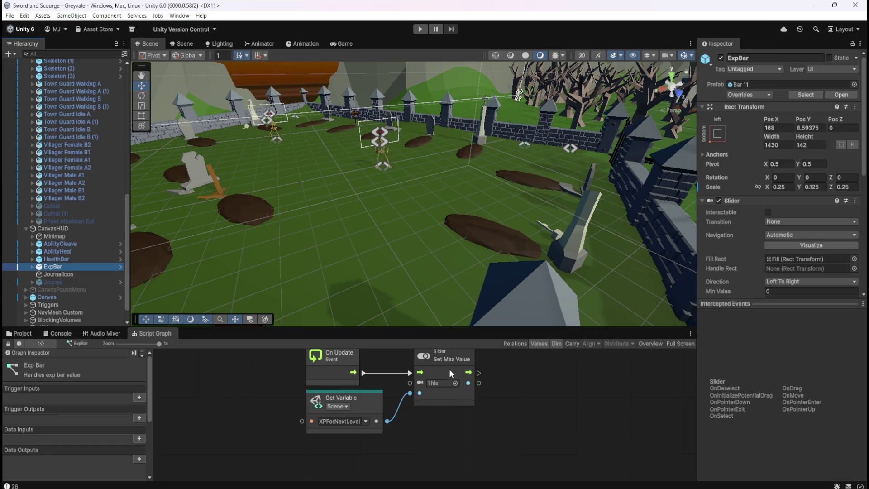
scroll(733, 259, down, 3)
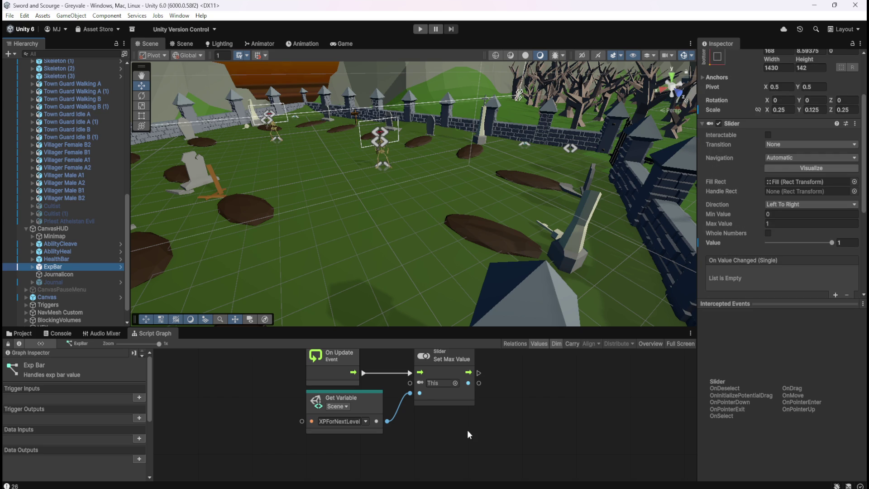
- Inspect the ExpBar graph that sets the slider maximum from XPForNextLevel, then select Priest Athelstan
key(shift+space)
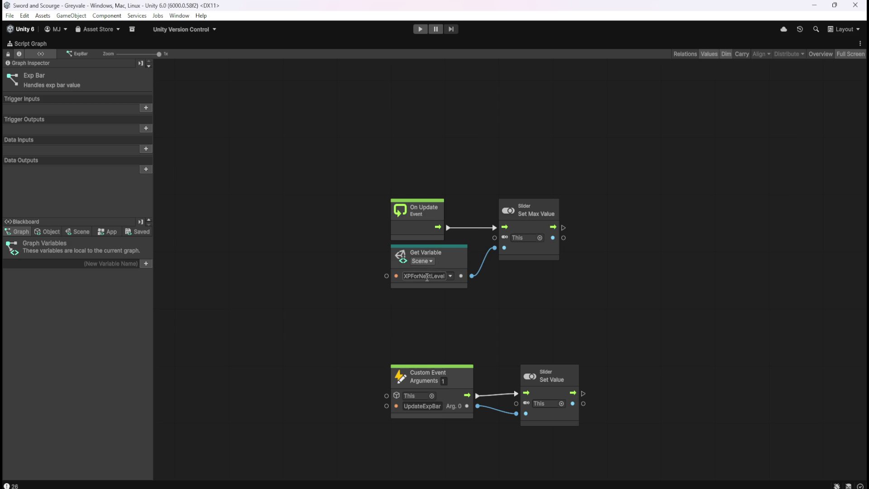
key(shift+space)
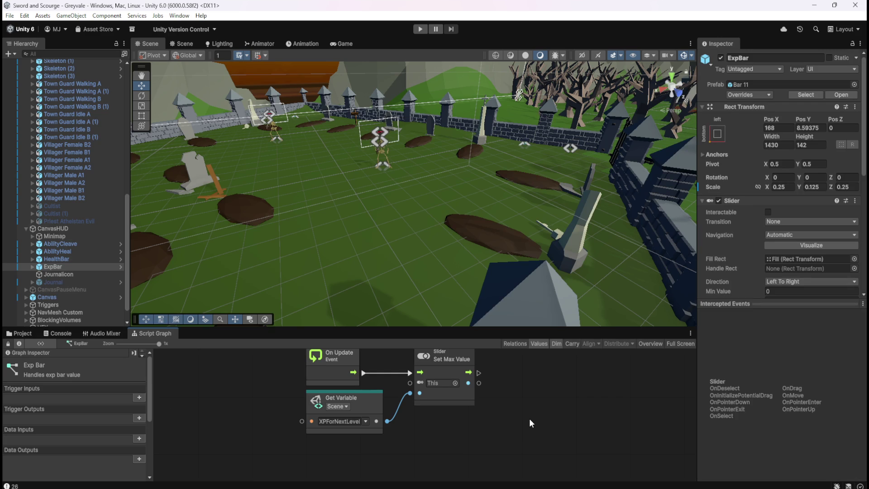
key(shift+space)
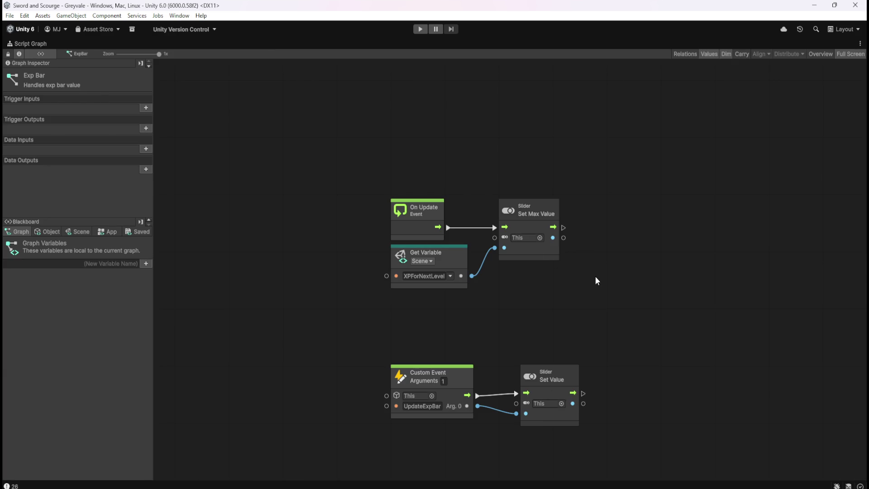
key(shift+space)
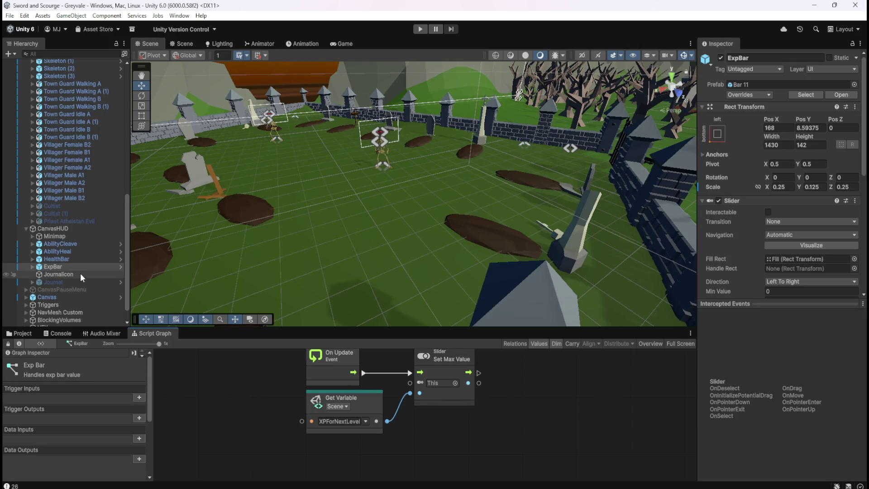
scroll(81, 273, up, 10)
click(58, 156)
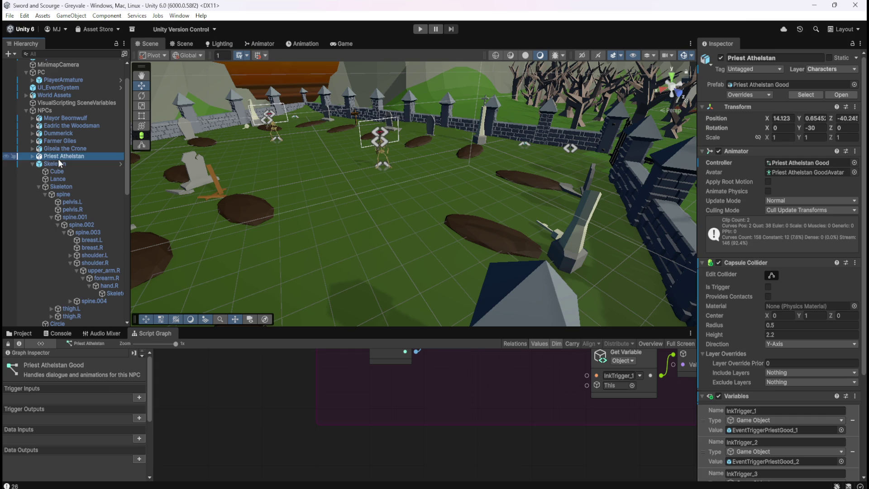
- Review the Skeleton's Awards XP group adding 25 to CurrentXP and TotalXP, then calling UpdateExpBar and CheckLevelUp
click(54, 163)
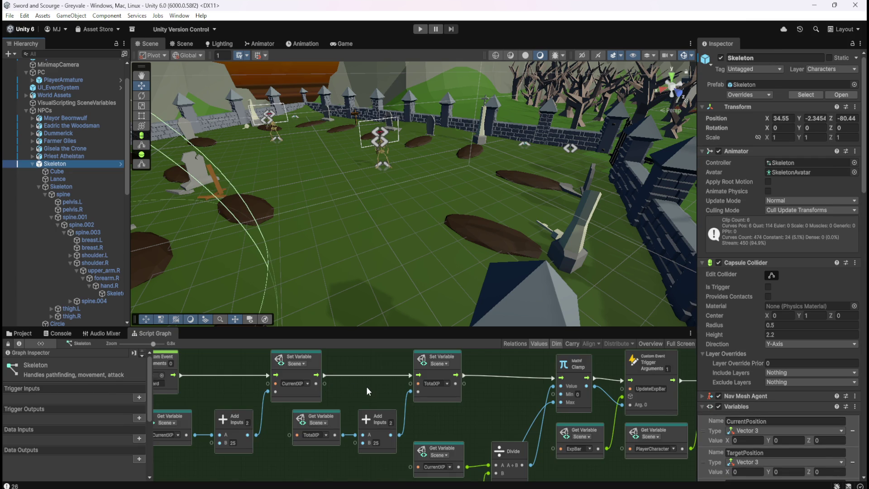
key(shift+space)
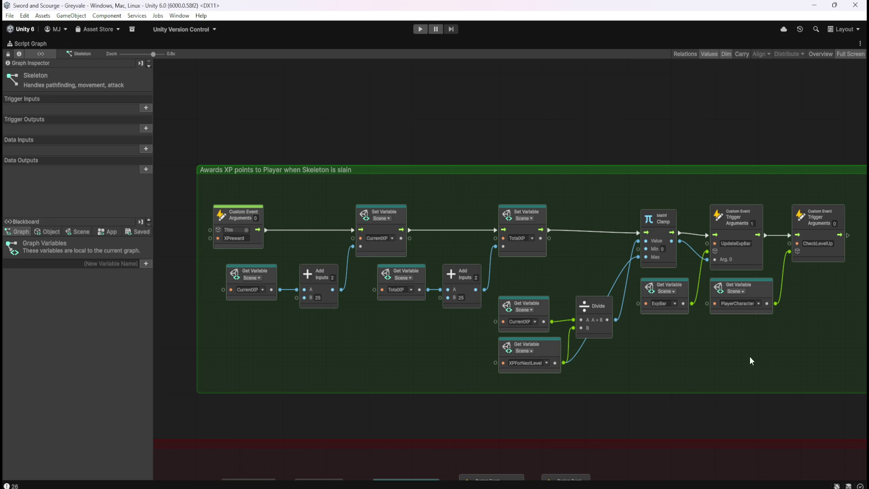
drag(741, 360, 650, 363)
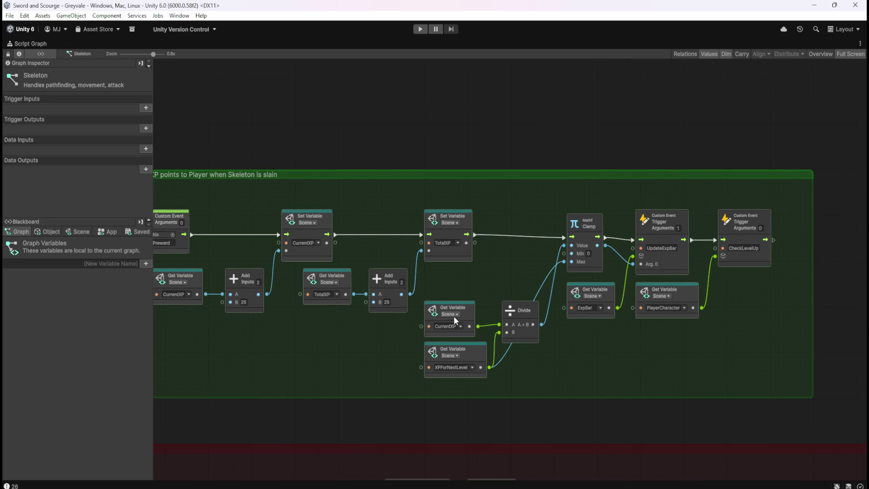
key(Home)
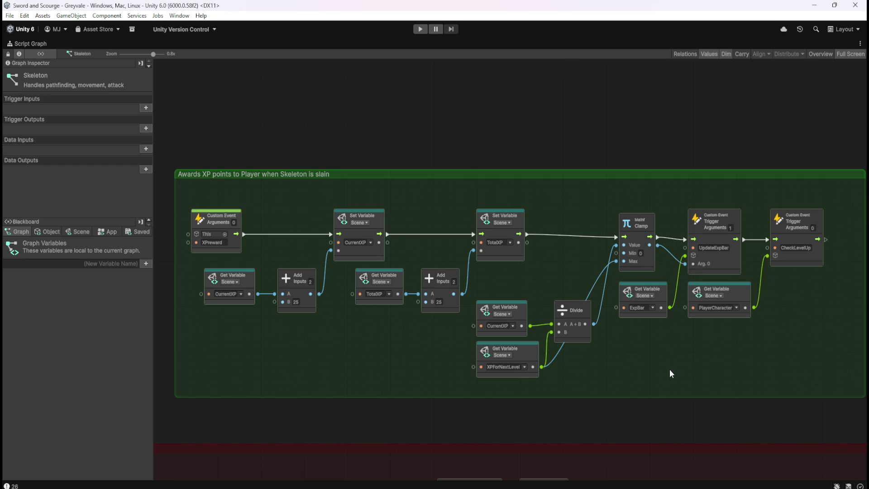
key(shift+space)
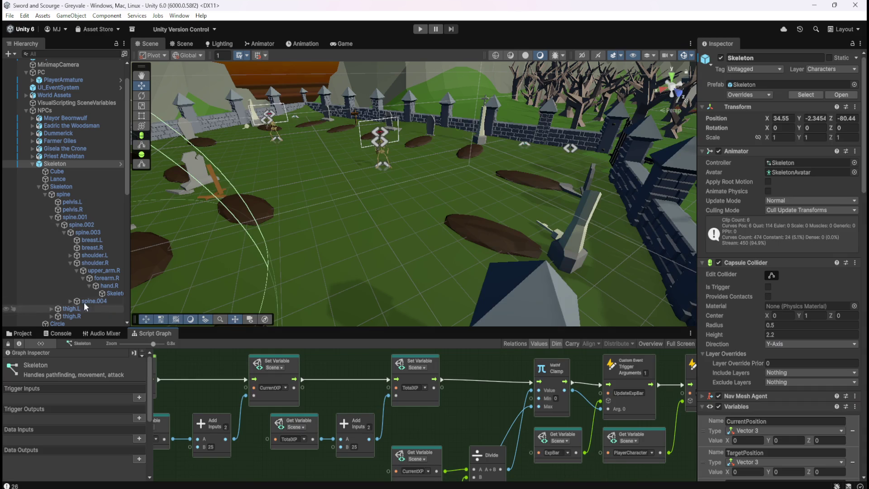
scroll(78, 267, down, 6)
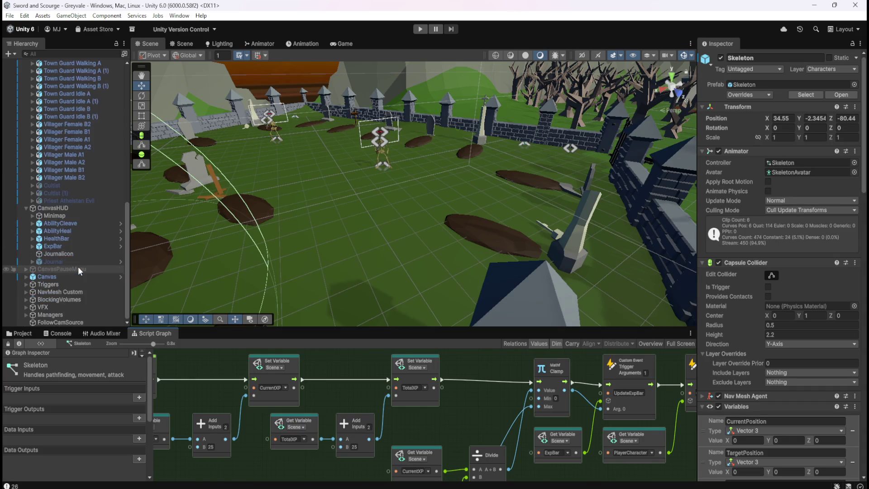
click(69, 245)
key(shift+space)
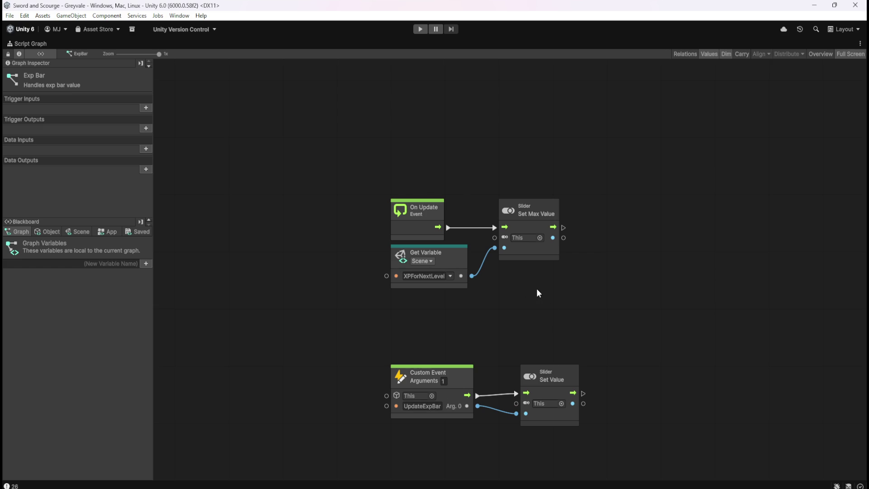
click(82, 231)
drag(150, 252, 156, 465)
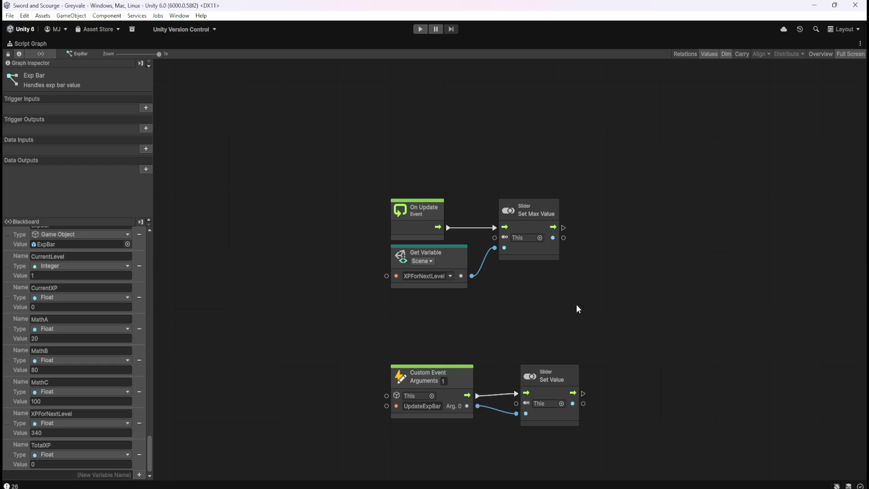
key(shift+space)
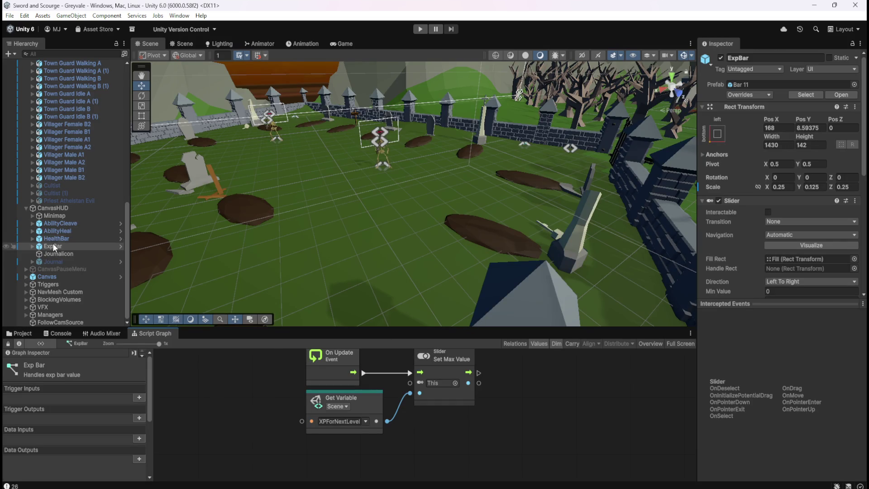
scroll(83, 222, up, 15)
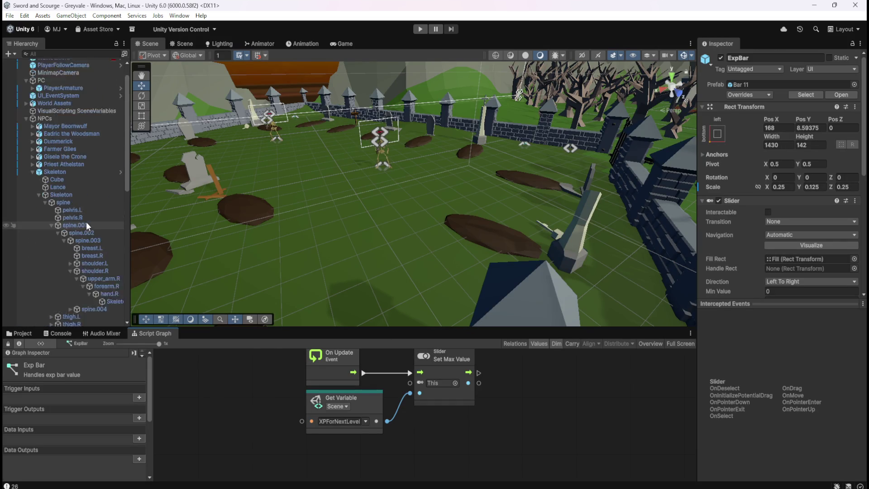
click(57, 192)
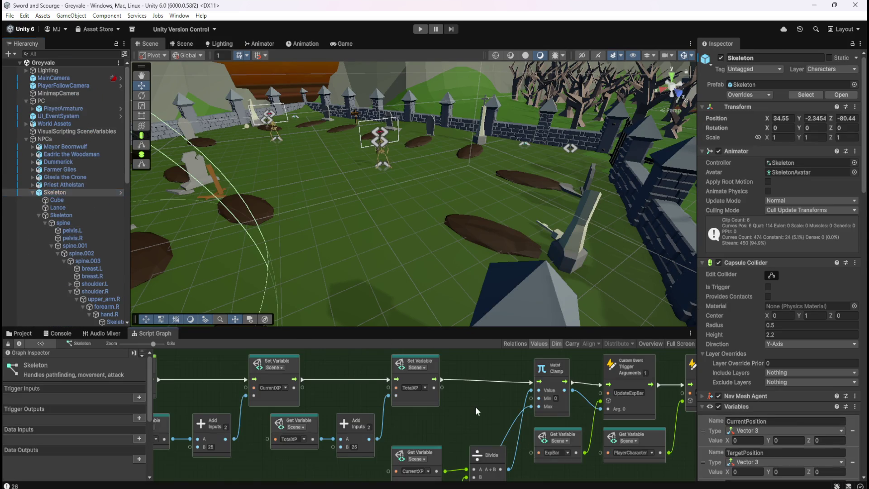
key(shift+space)
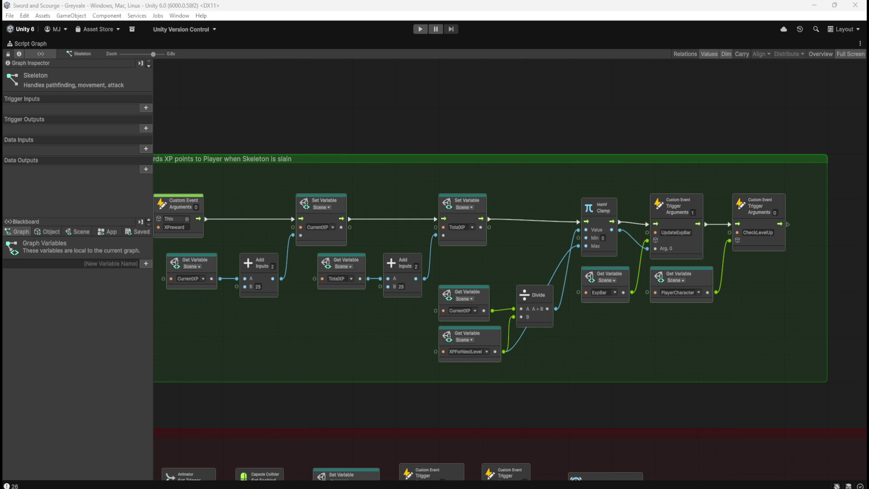
key(shift+space)
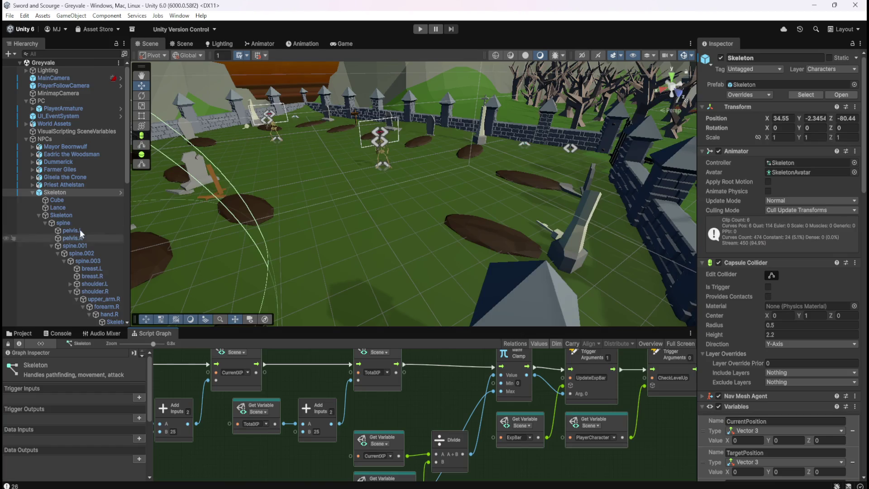
- After a glance at PlayerArmature's graph, maximize the Skeleton's XP-award graph and select its Clamp node
click(76, 108)
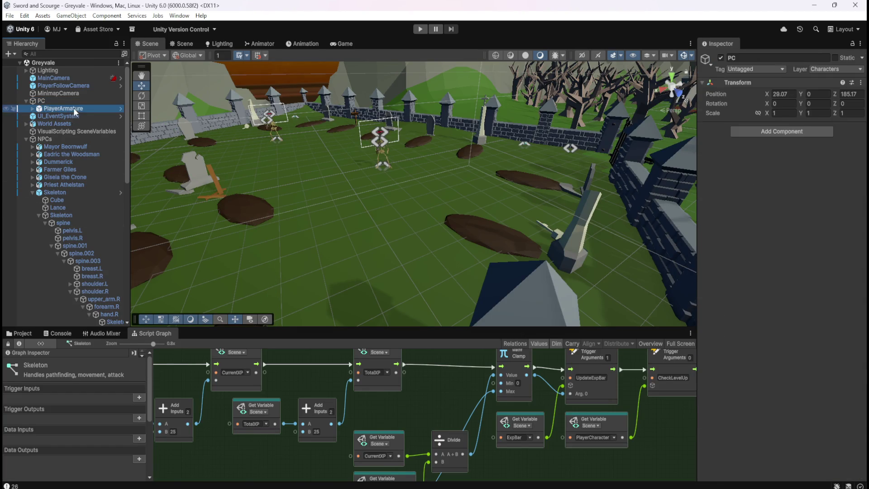
key(shift+space)
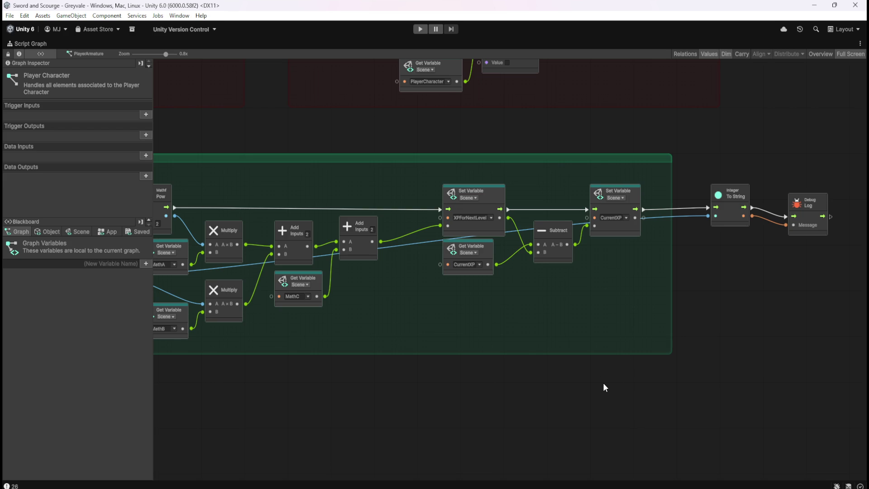
key(shift+space)
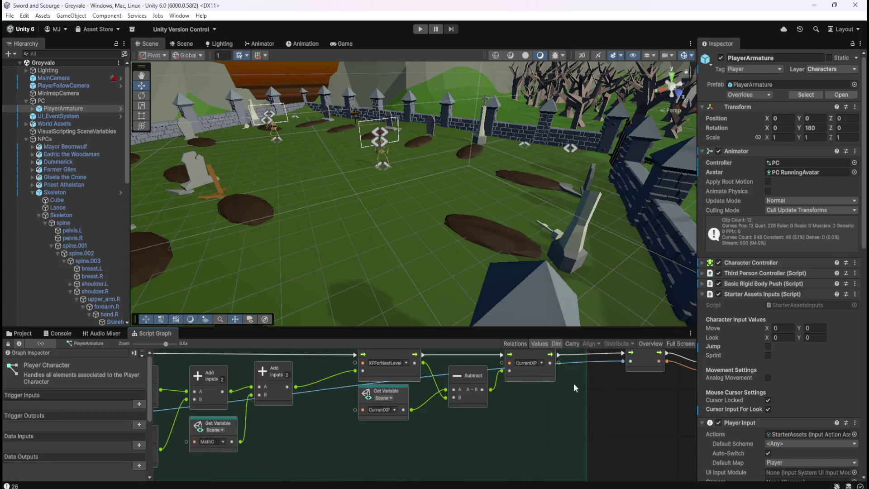
click(59, 192)
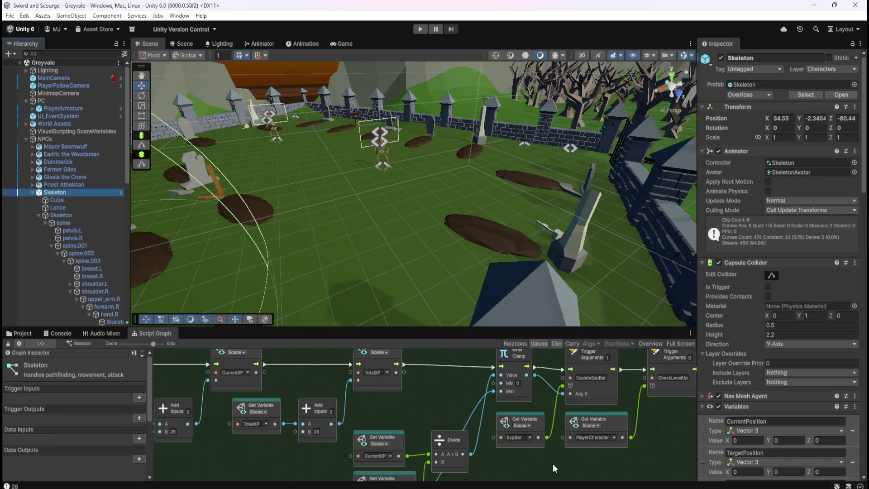
key(shift+space)
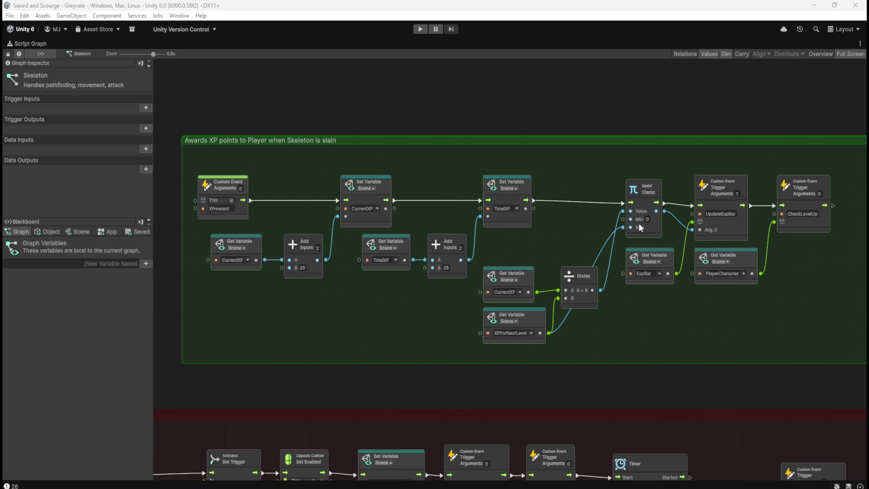
click(654, 224)
- Duplicate the Mathf Clamp node and place the copy above the XP group
key(ctrl+d)
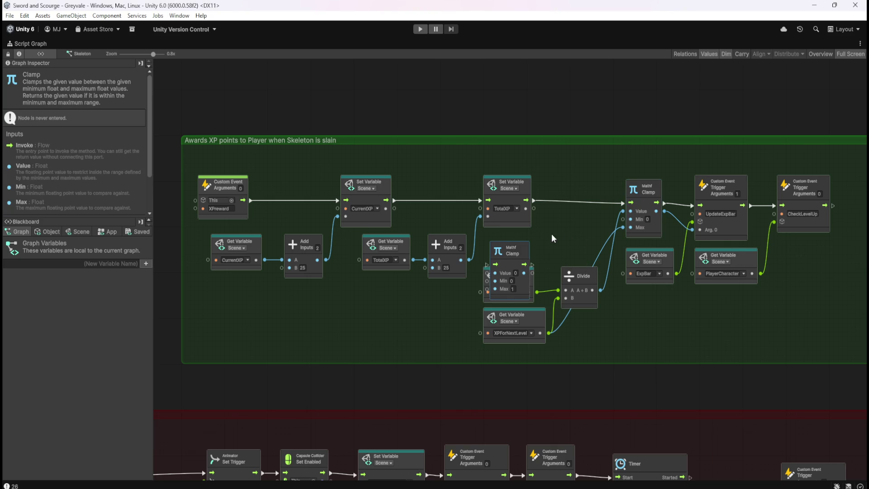
mouse_move(526, 285)
mouse_down()
mouse_move(462, 151)
mouse_move(470, 114)
mouse_up()
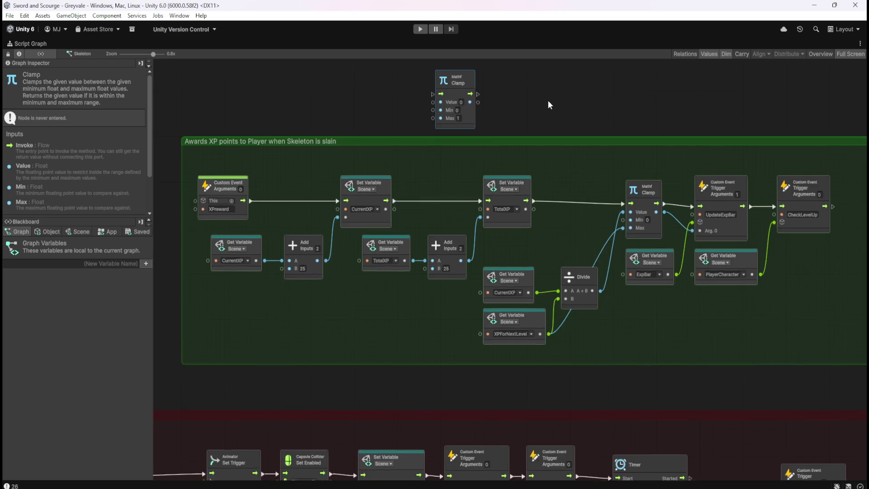
drag(547, 98, 568, 125)
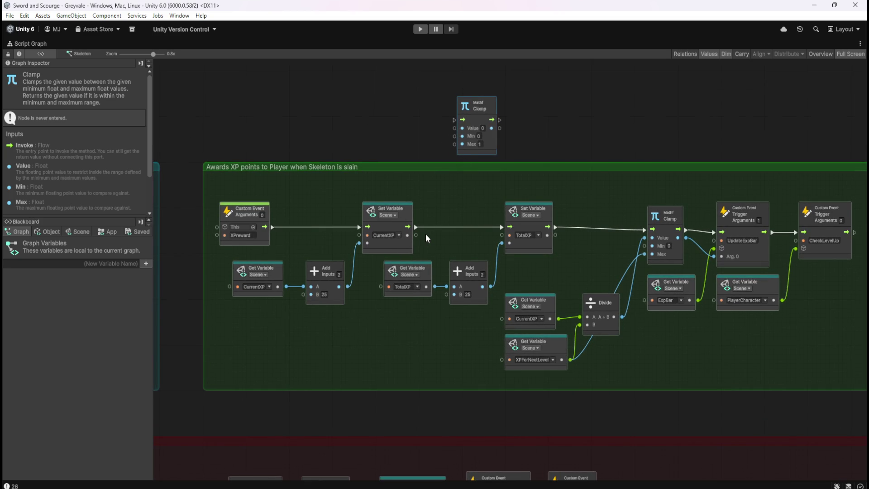
drag(491, 144, 560, 147)
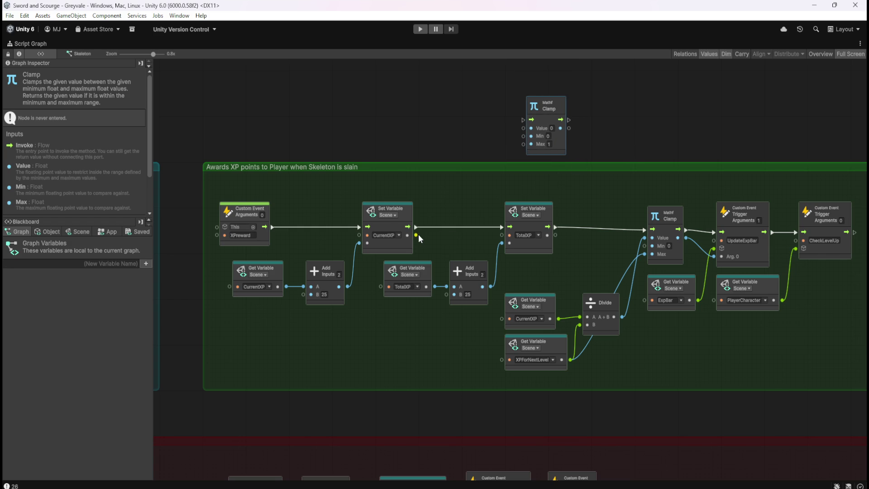
- Wire CurrentXP into the new Clamp's Value and XPForNextLevel into its Max
mouse_move(417, 235)
mouse_down()
mouse_move(445, 221)
mouse_move(523, 129)
mouse_up()
mouse_move(568, 359)
mouse_down()
mouse_move(553, 220)
mouse_move(519, 146)
mouse_move(526, 149)
mouse_up()
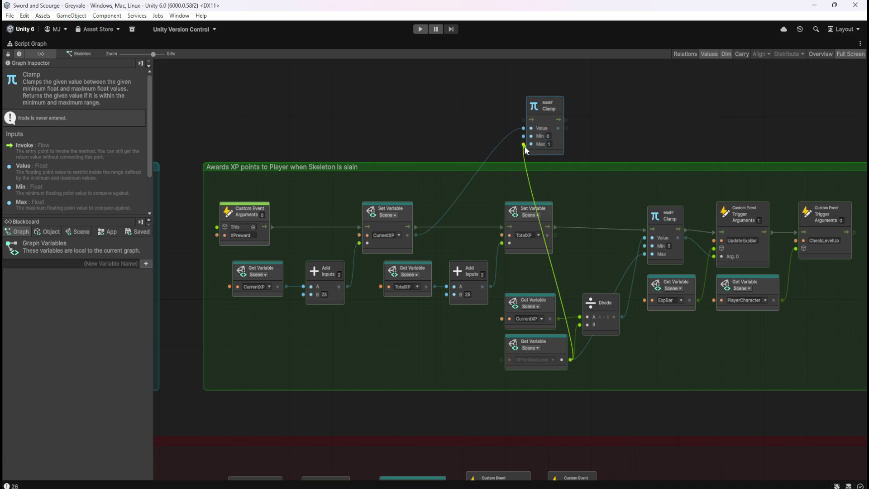
drag(555, 151, 675, 159)
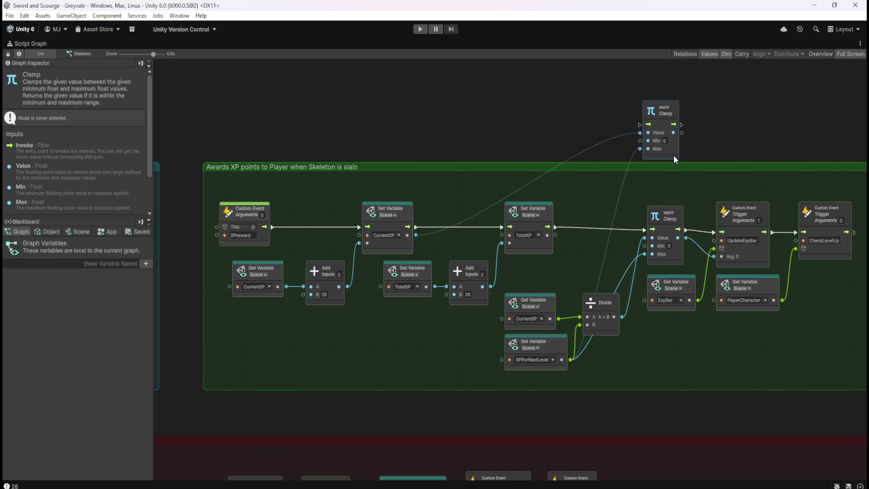
drag(673, 156, 607, 152)
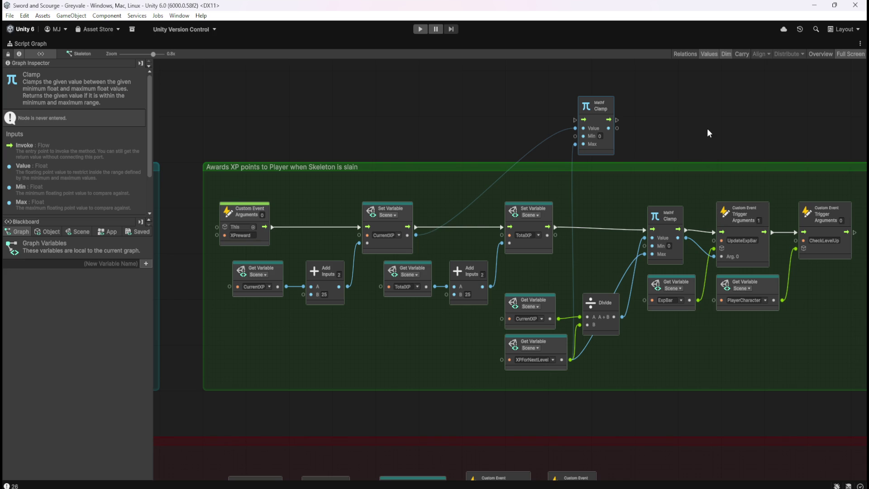
click(680, 118)
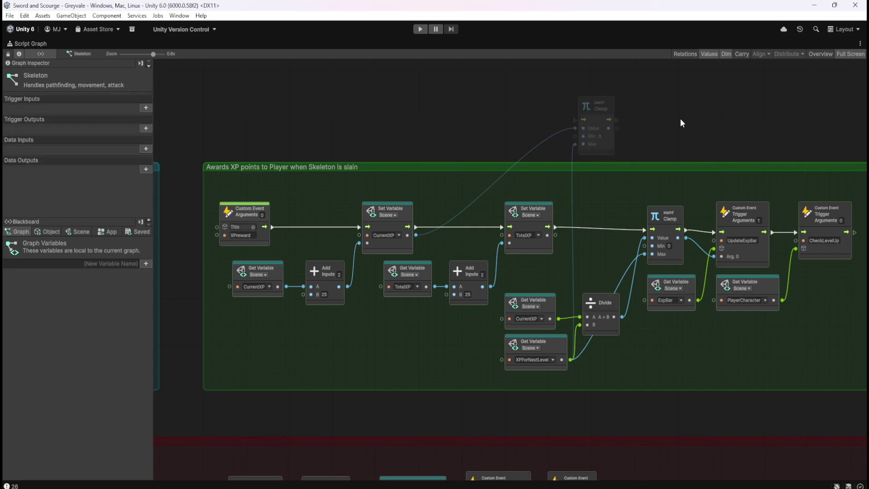
- Review the Player Character graph's health-bar Clamp setup, then return to the Skeleton's graph
key(shift+space)
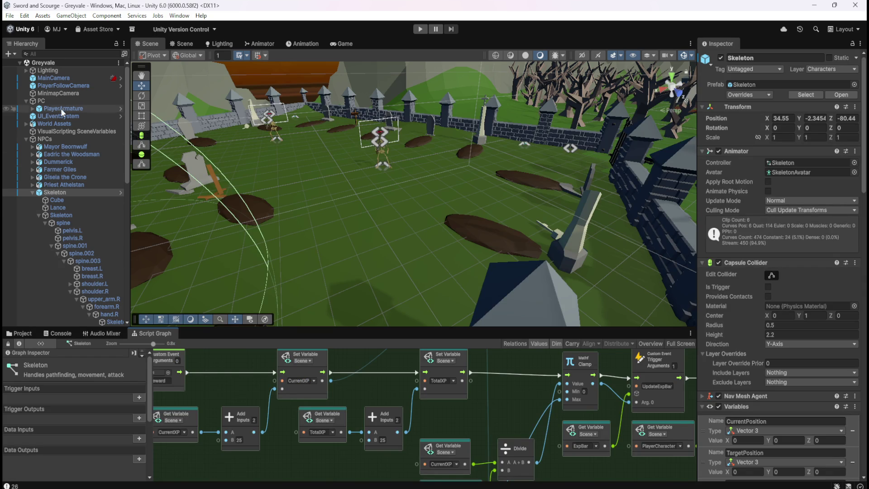
click(62, 106)
key(shift+space)
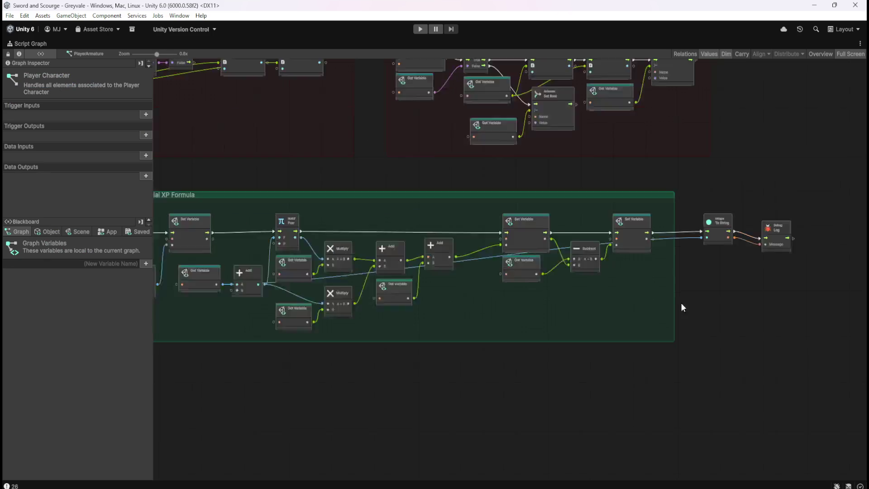
scroll(688, 301, down, 10)
scroll(340, 326, up, 10)
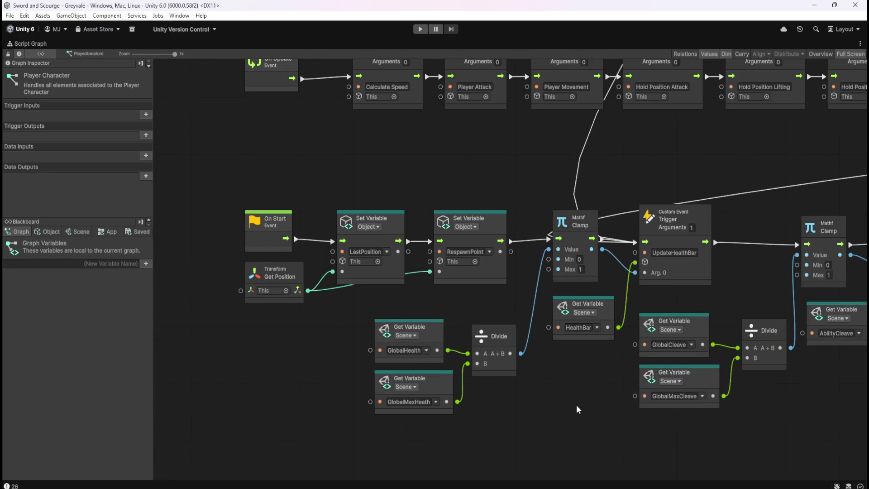
scroll(556, 403, right, 2)
mouse_move(536, 388)
mouse_down()
mouse_move(457, 379)
mouse_move(563, 360)
mouse_move(436, 355)
mouse_up()
mouse_move(727, 384)
mouse_down()
mouse_move(623, 388)
mouse_move(733, 367)
mouse_up()
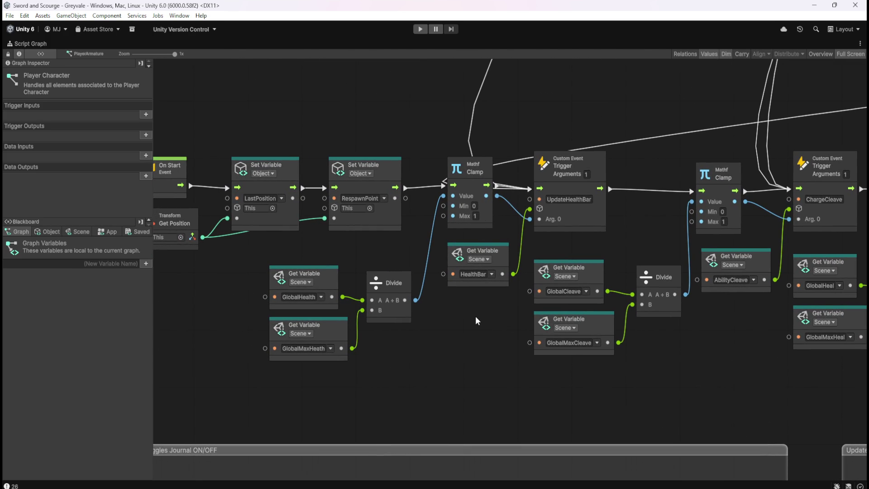
key(shift+space)
click(69, 191)
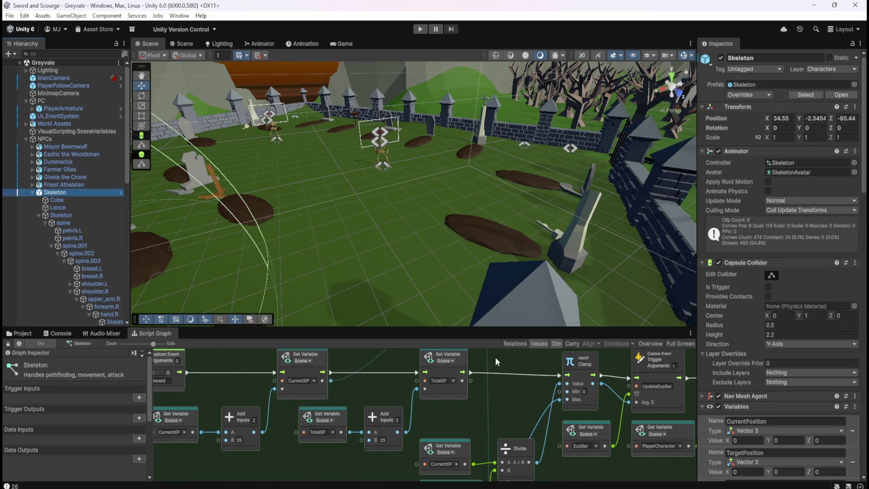
- Delete the standalone Clamp node above the XP group, then switch to PlayerArmature's graph
key(shift+space)
drag(529, 81, 669, 131)
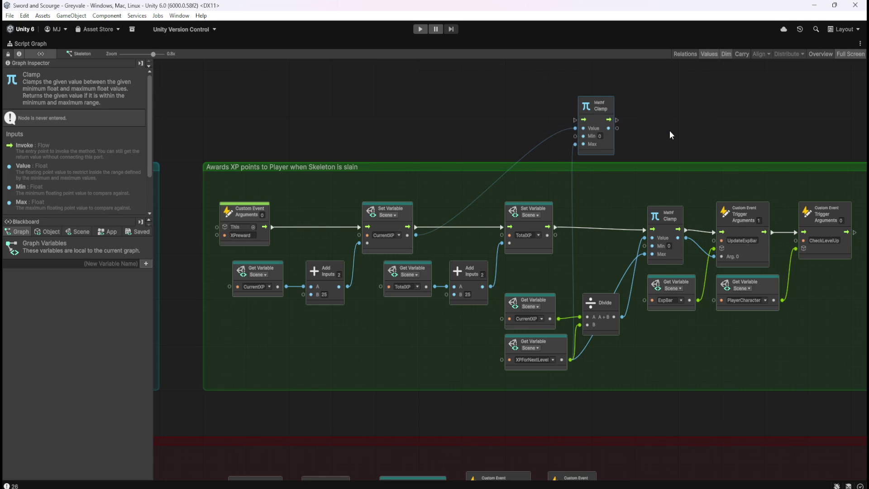
key(Delete)
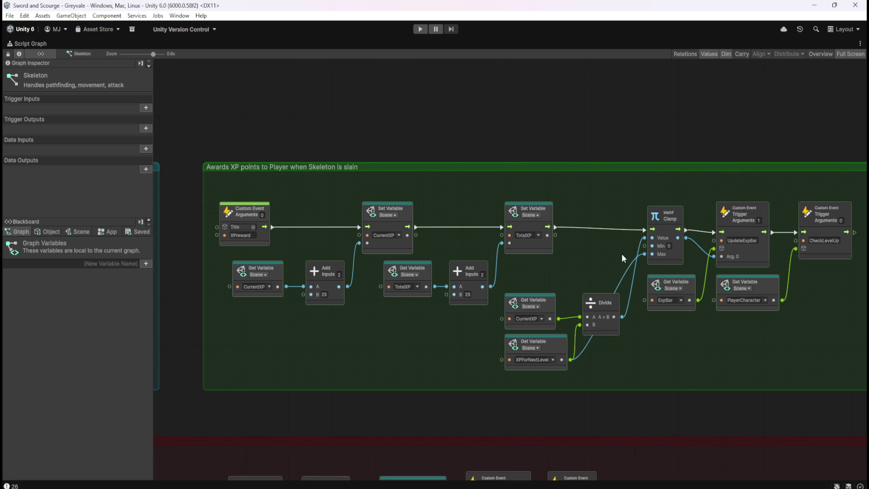
key(shift+space)
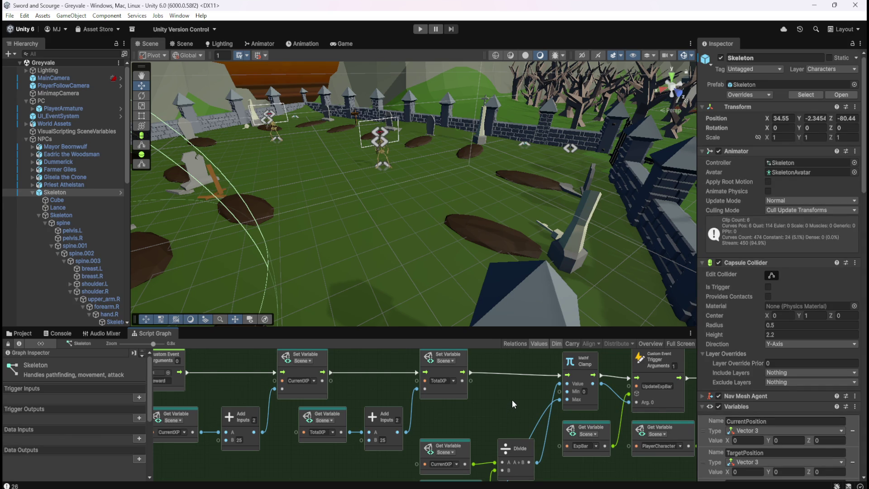
key(shift+space)
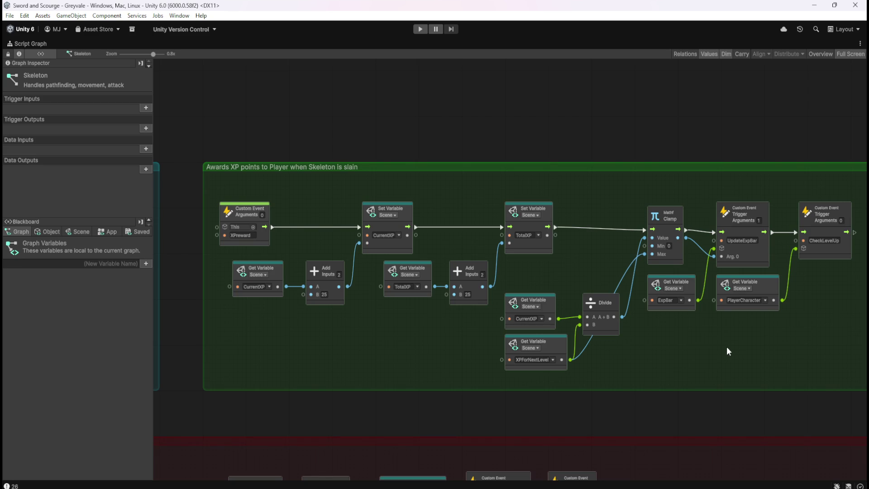
key(shift+space)
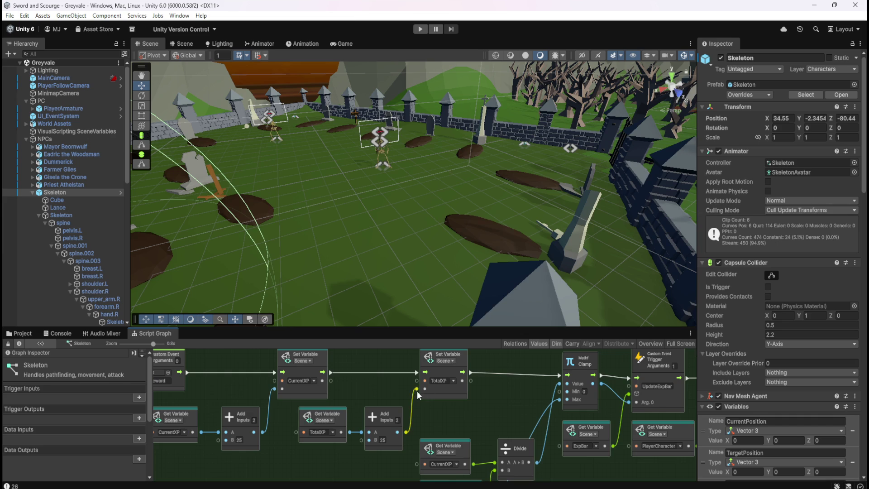
click(82, 109)
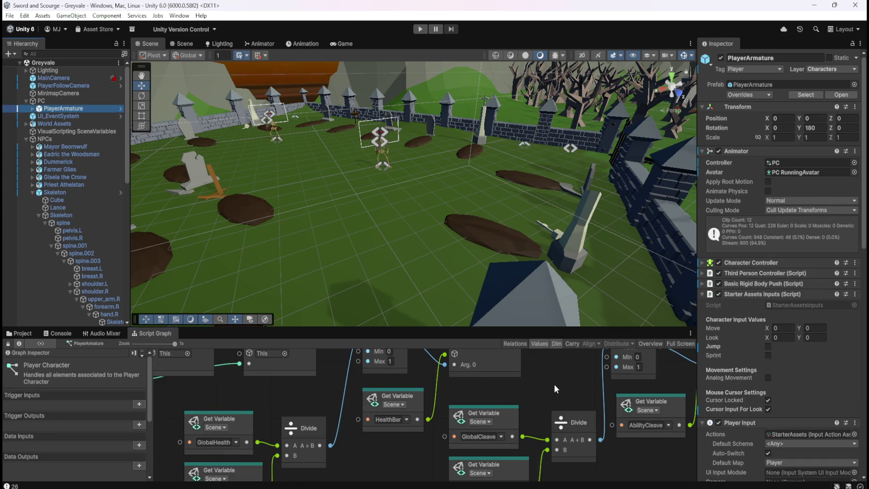
key(shift+space)
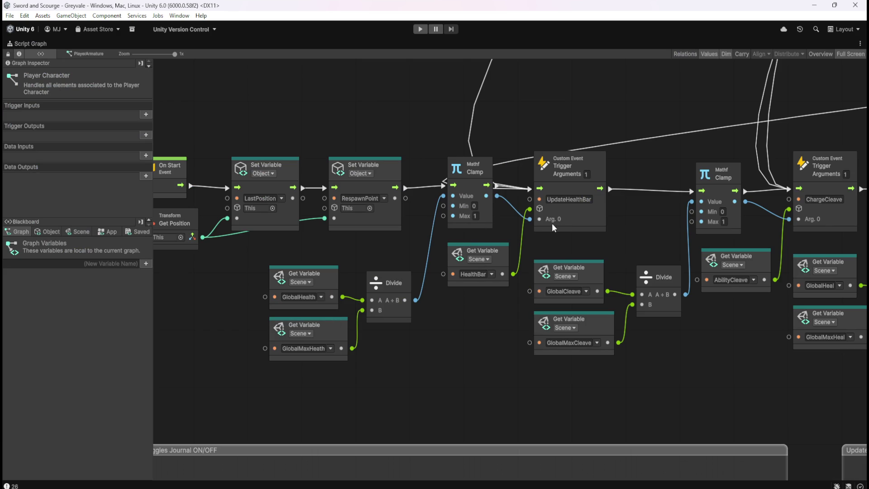
click(594, 218)
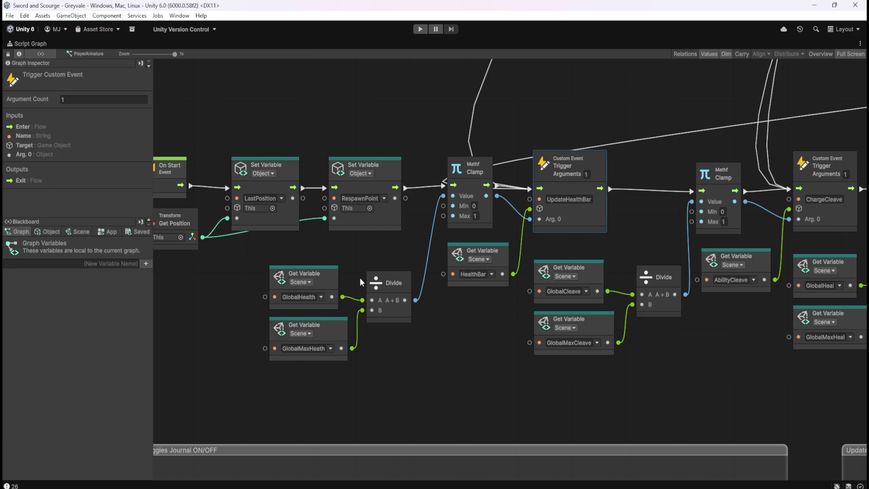
drag(328, 254, 401, 357)
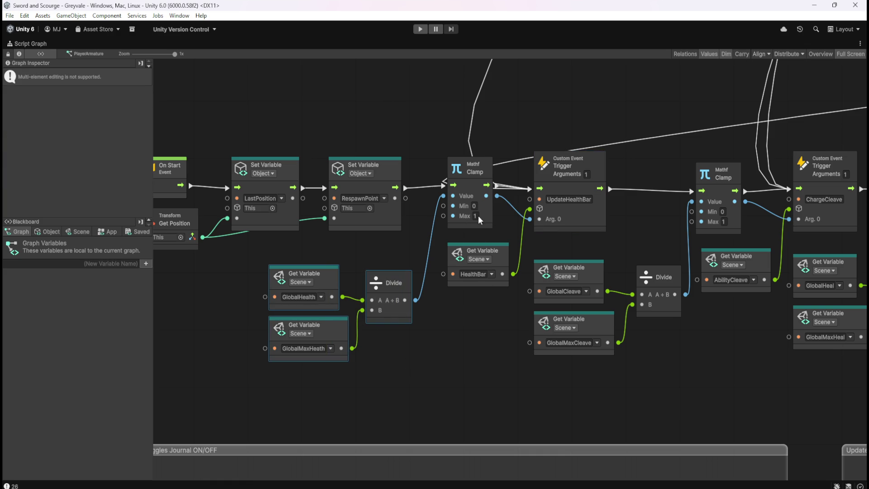
scroll(455, 359, down, 4)
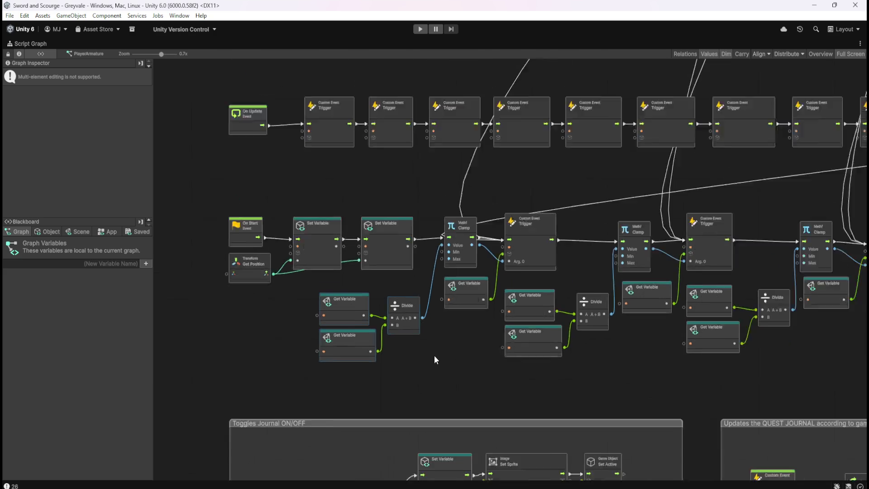
scroll(779, 284, up, 2)
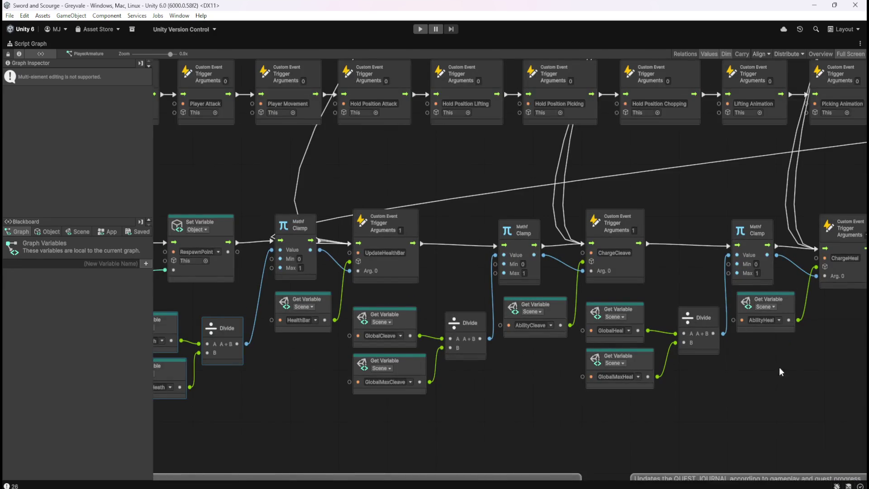
scroll(780, 324, down, 2)
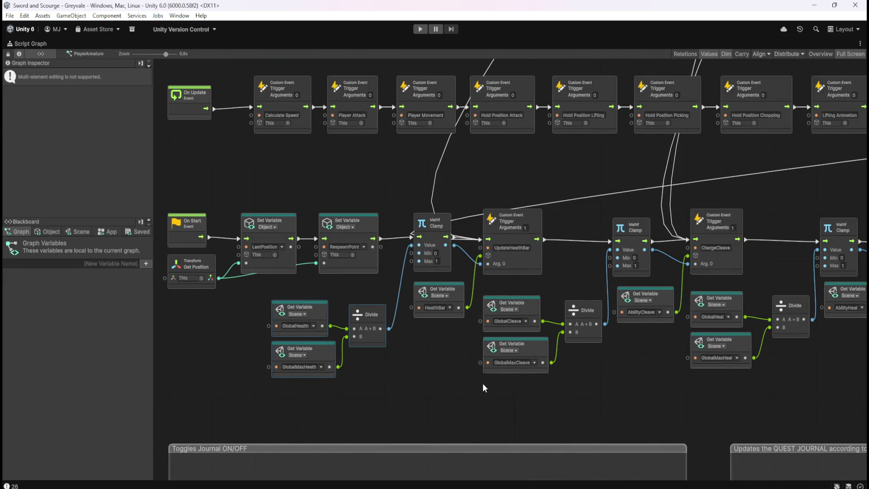
scroll(392, 368, left, 1)
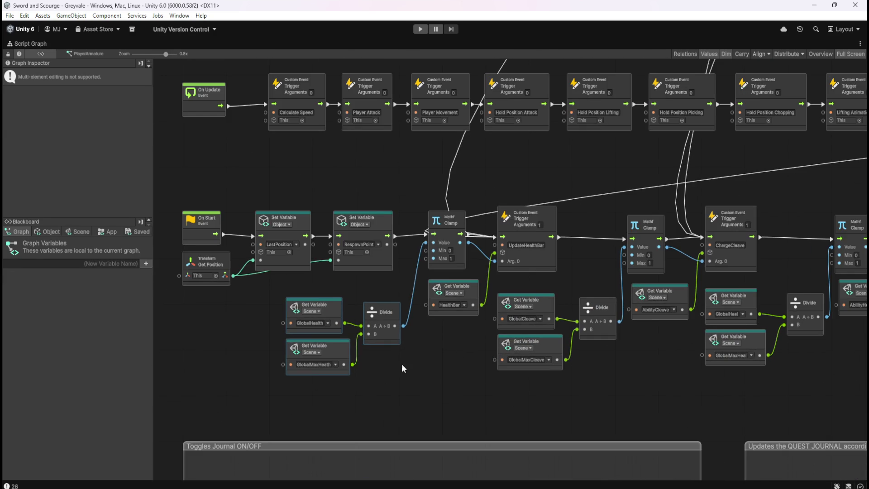
key(shift+space)
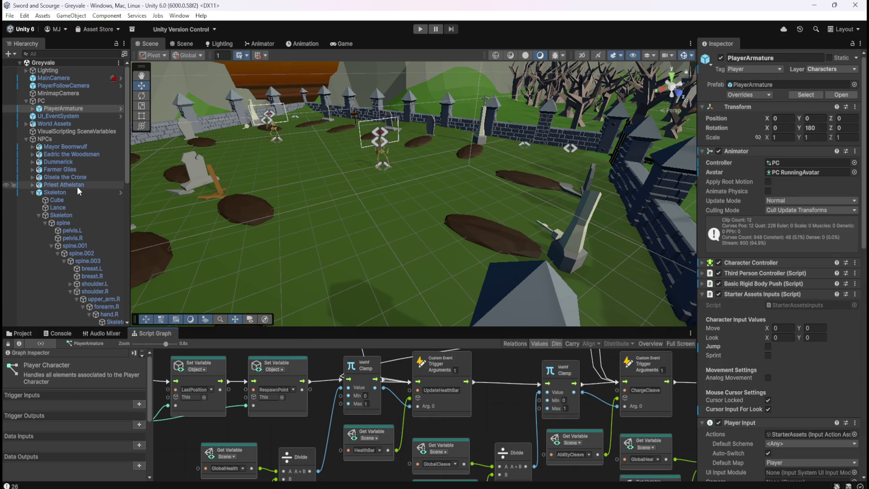
- Select and copy the Skeleton's Clamp, UpdateExpBar, Divide and Get Variable ExpBar chain
click(77, 190)
key(shift+space)
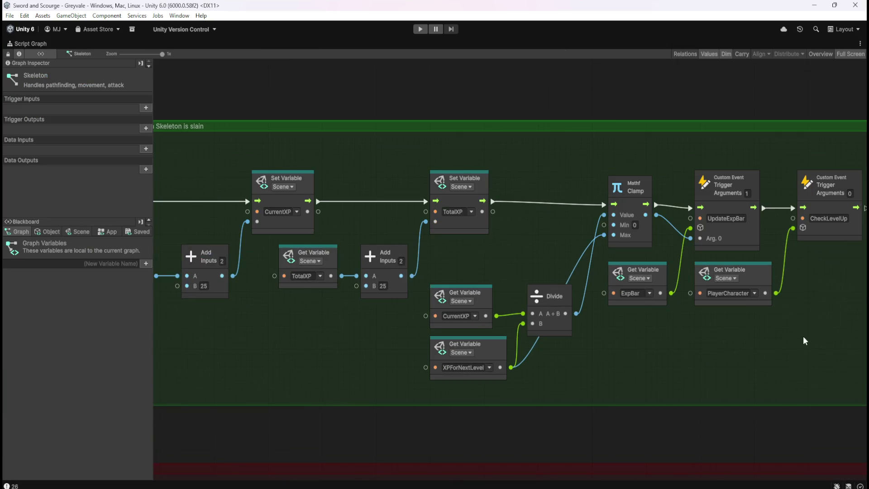
drag(705, 365, 591, 377)
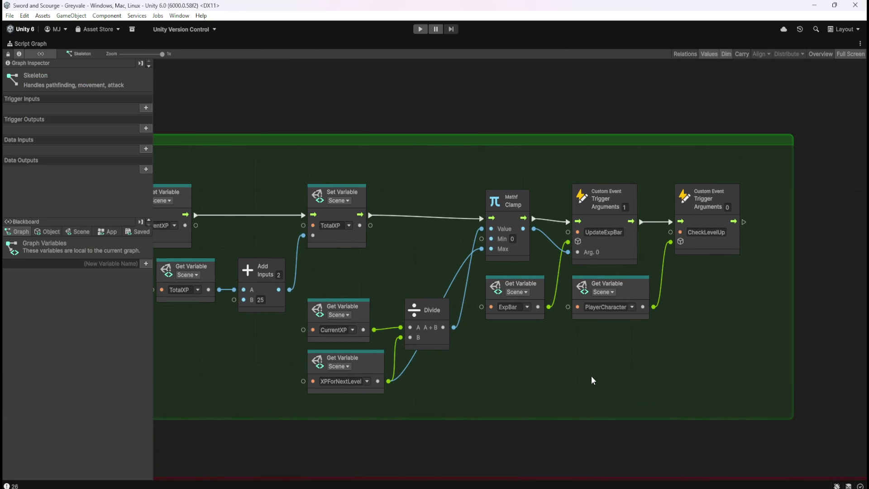
click(520, 250)
ctrl+click(621, 247)
ctrl+click(509, 307)
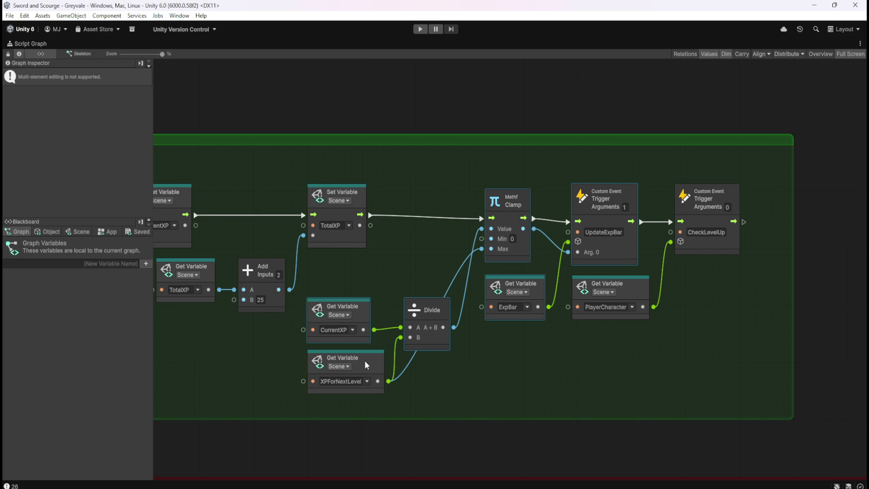
click(543, 358)
key(shift+space)
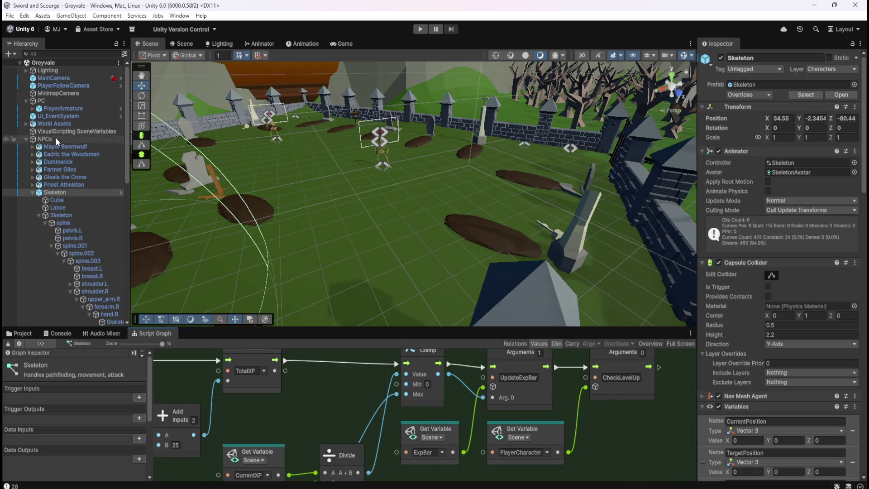
- Paste the ExpBar chain into the Player Character graph, wire ChargeHeal into Clamp, and enter play mode
click(63, 109)
key(shift+space)
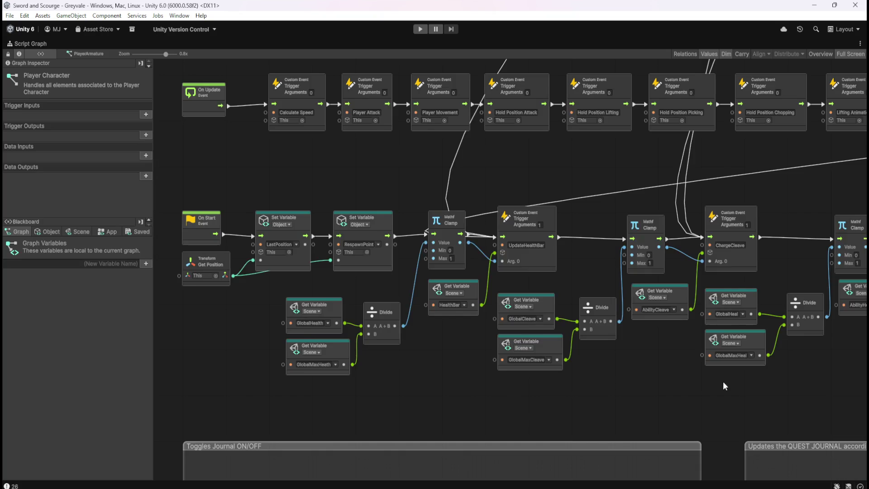
scroll(712, 381, right, 5)
key(ctrl+v)
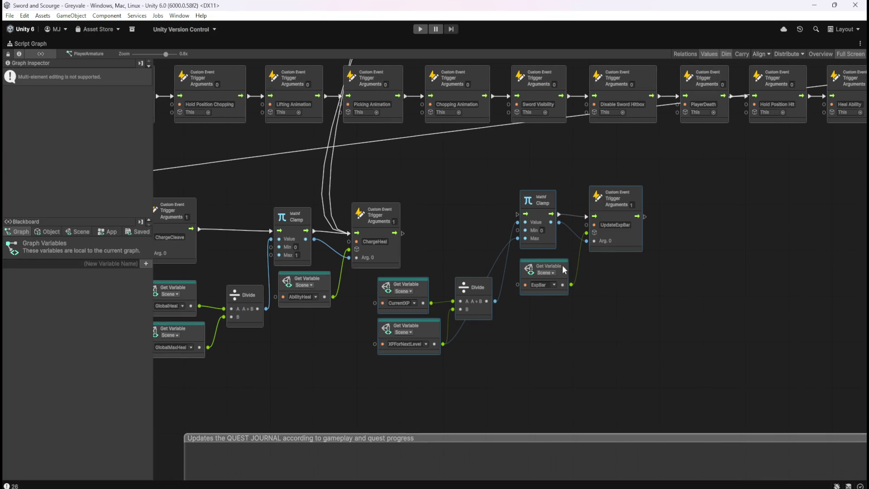
drag(631, 238, 606, 257)
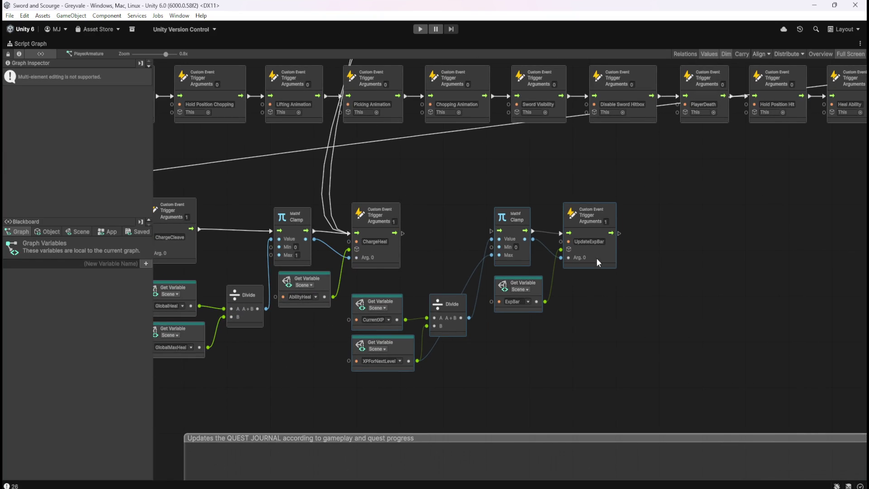
drag(403, 234, 491, 231)
click(462, 258)
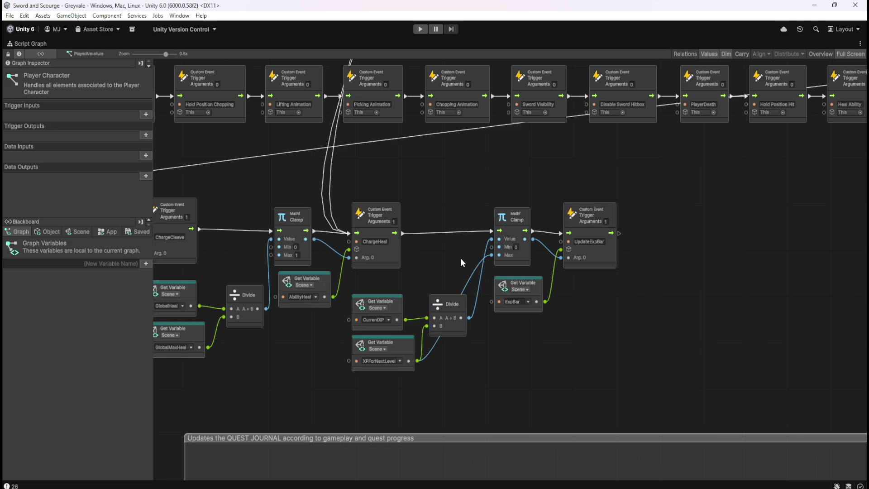
key(shift+space)
click(420, 29)
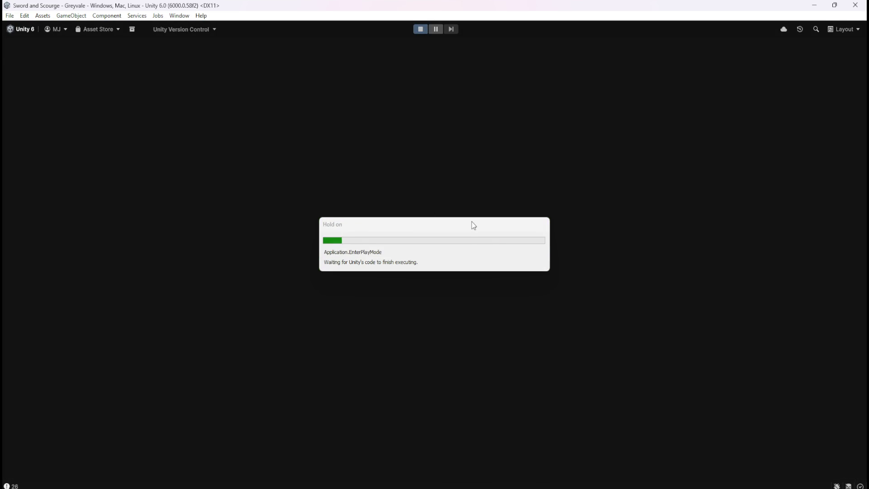
- Walk the hero to fight a skeleton and watch the XP bar, then pause and stop play mode
key(w)
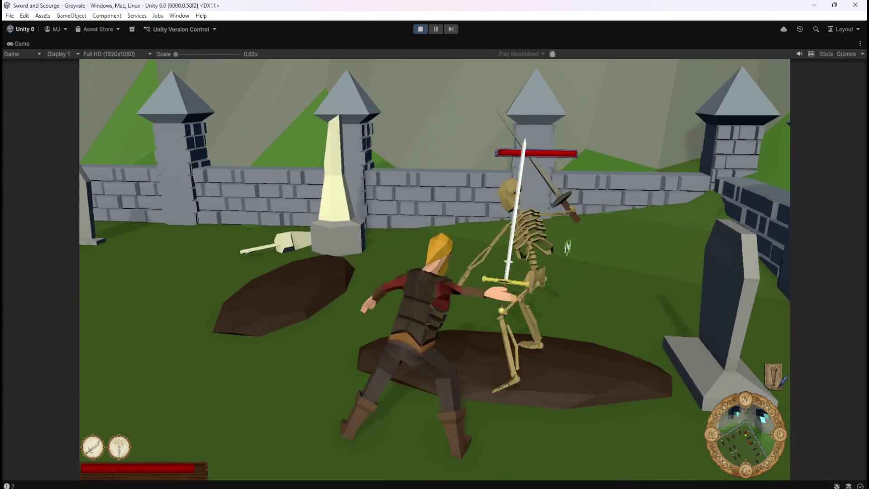
key(Escape)
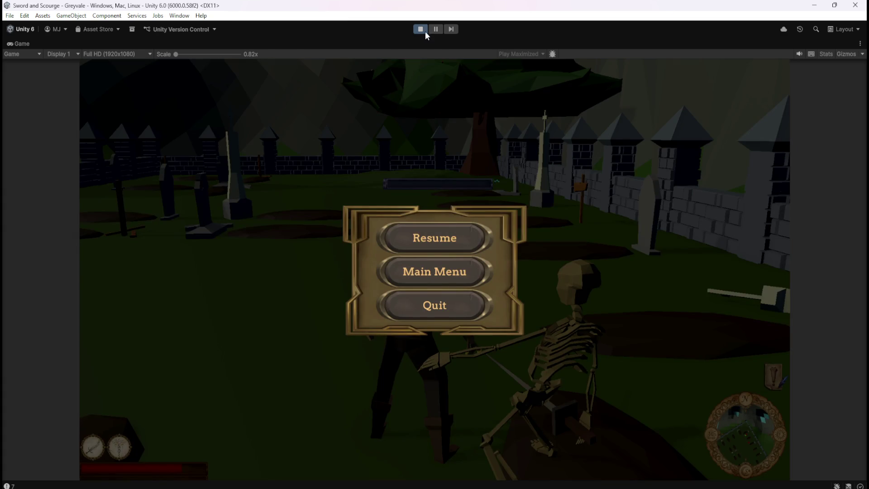
click(425, 30)
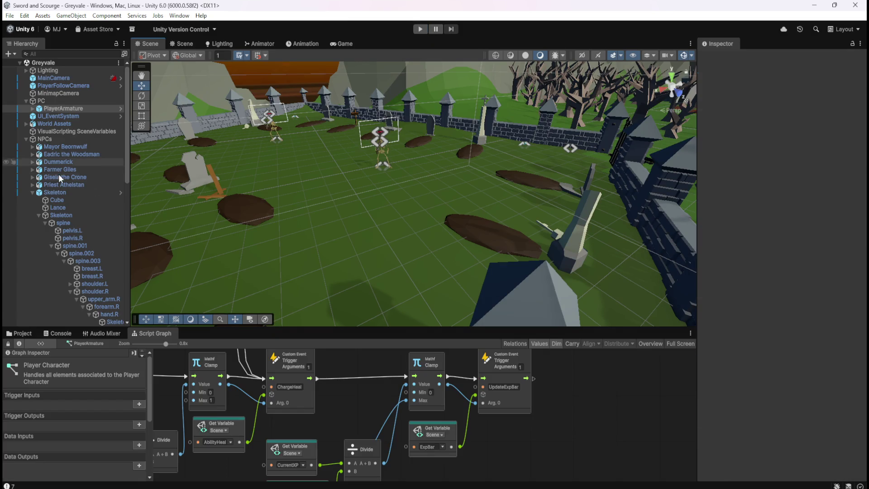
- Pan through the Skeleton graph's death chain, its XPreward award, and the Timer and Destroy nodes
click(58, 191)
key(shift+space)
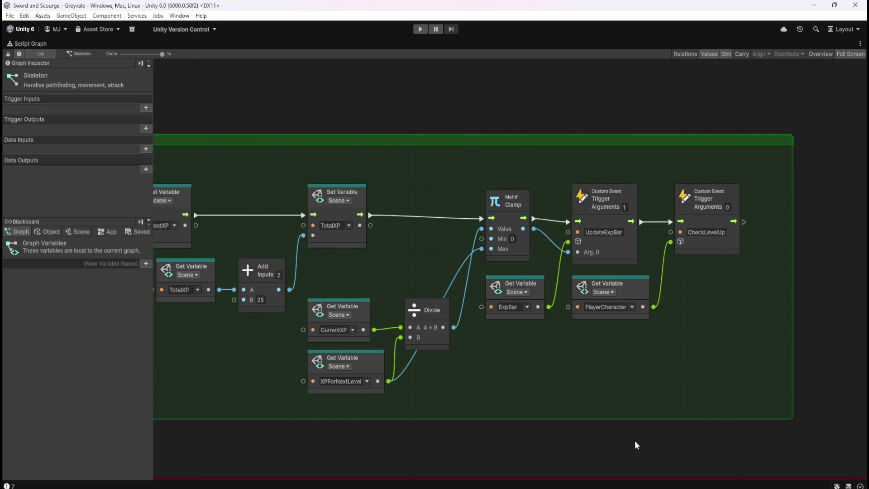
scroll(426, 380, left, 5)
scroll(487, 380, down, 5)
scroll(509, 180, down, 1)
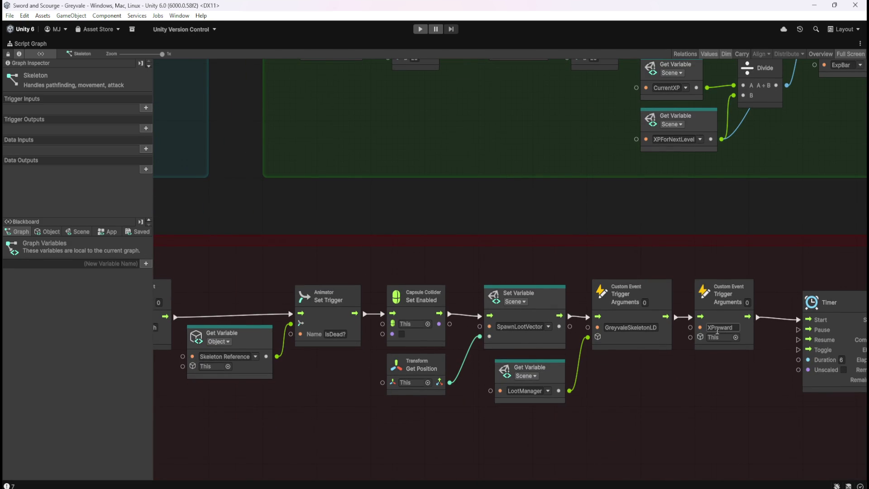
scroll(653, 233, up, 5)
drag(631, 305, 573, 223)
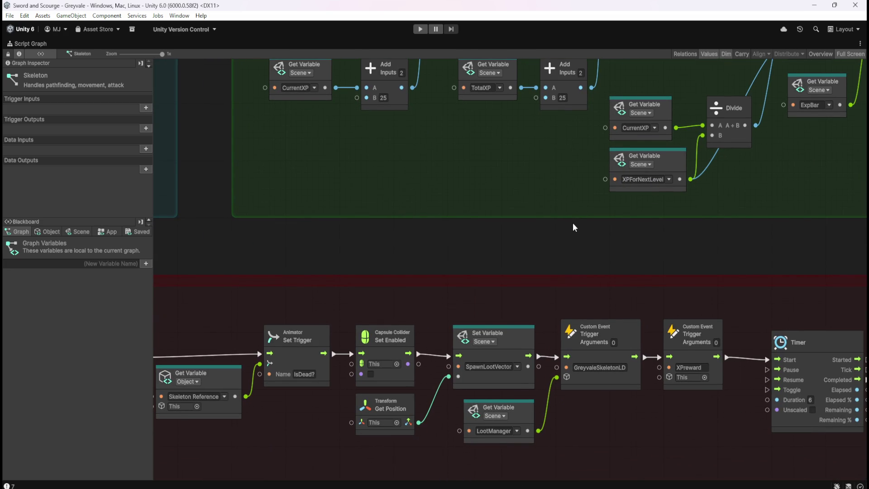
drag(573, 222, 695, 231)
drag(554, 274, 707, 190)
scroll(638, 209, right, 10)
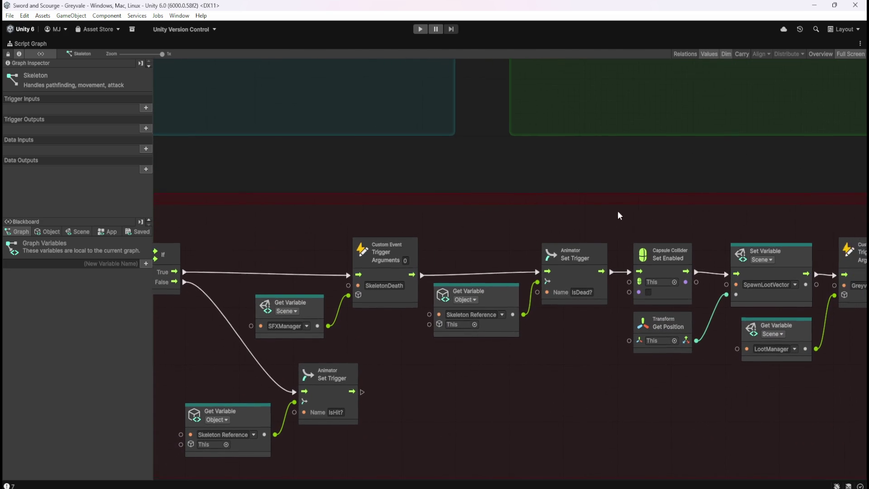
mouse_move(533, 316)
mouse_down()
mouse_move(359, 312)
mouse_move(262, 337)
mouse_up()
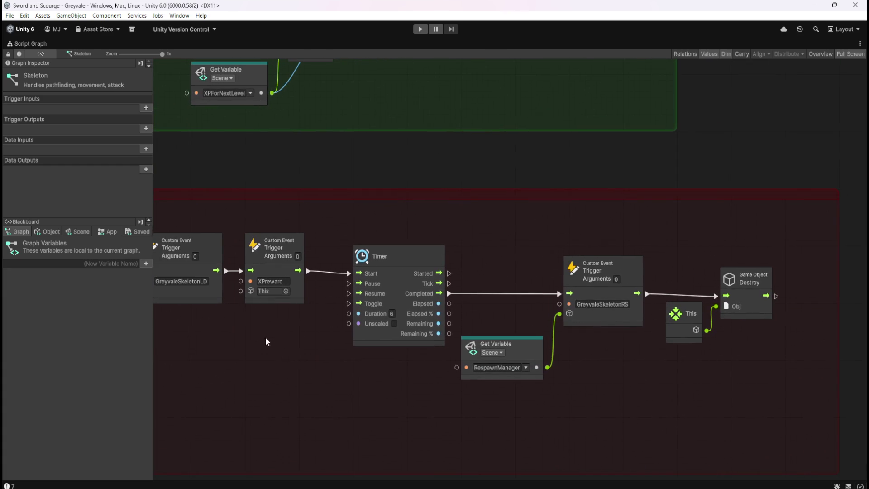
drag(327, 154, 569, 374)
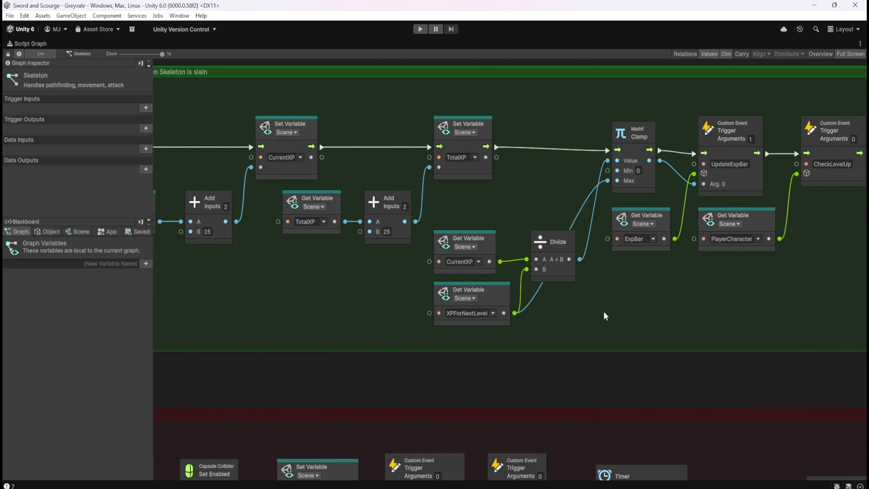
drag(601, 314, 725, 343)
key(shift+space)
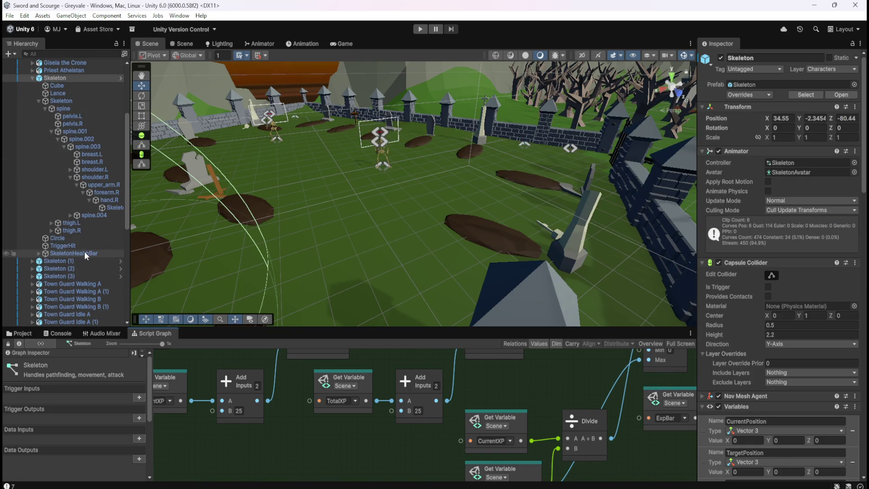
- Open the ExpBar graph full-size and add a Float To String node after Set Max Value
scroll(84, 251, down, 10)
scroll(85, 252, down, 3)
click(63, 247)
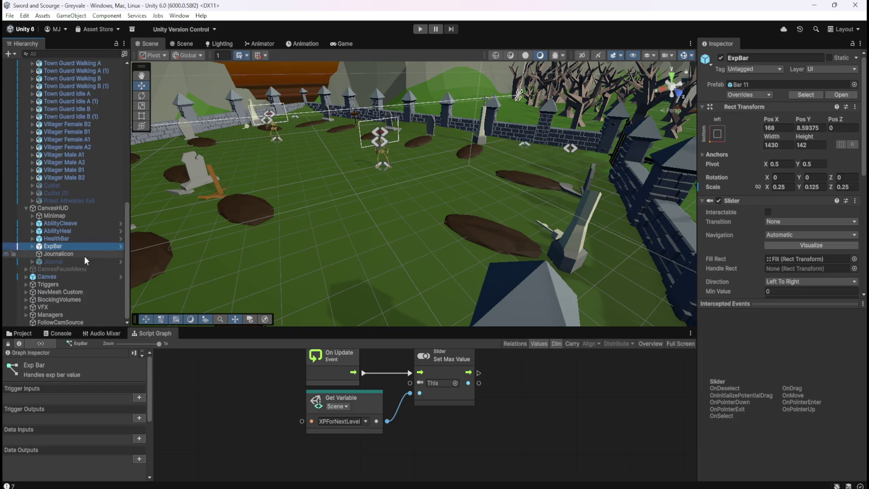
key(shift+space)
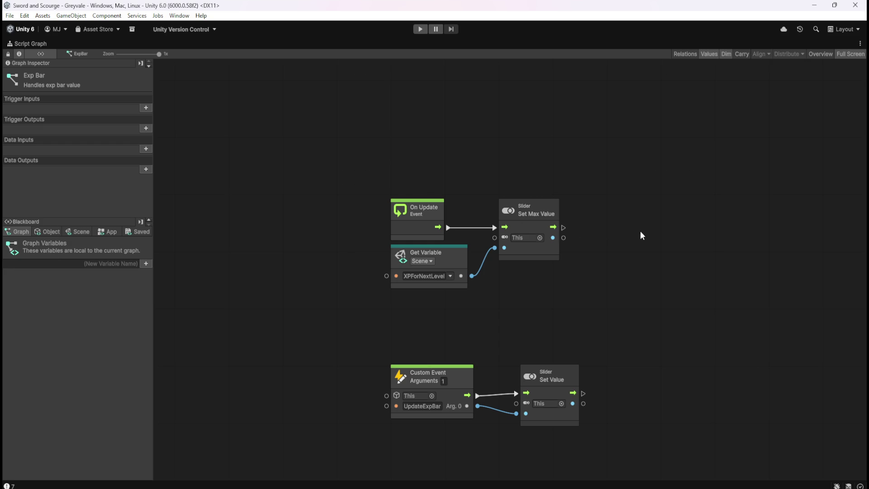
drag(677, 244, 593, 257)
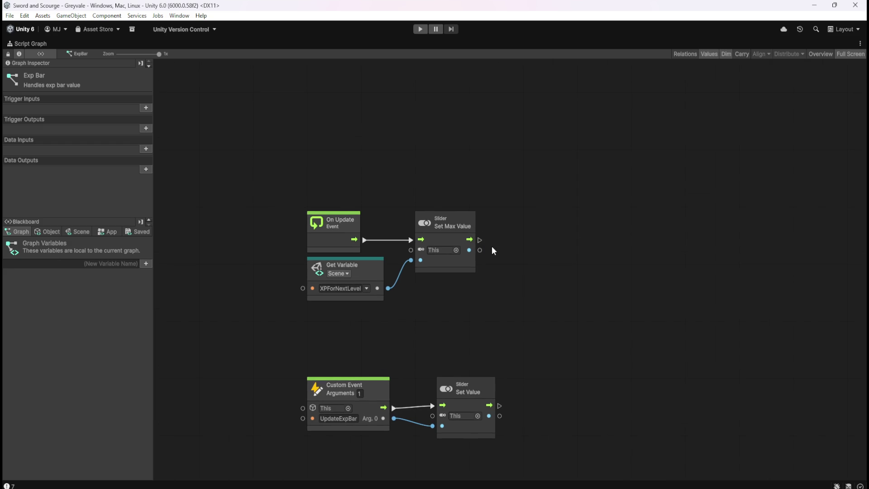
drag(480, 250, 515, 250)
text(to st)
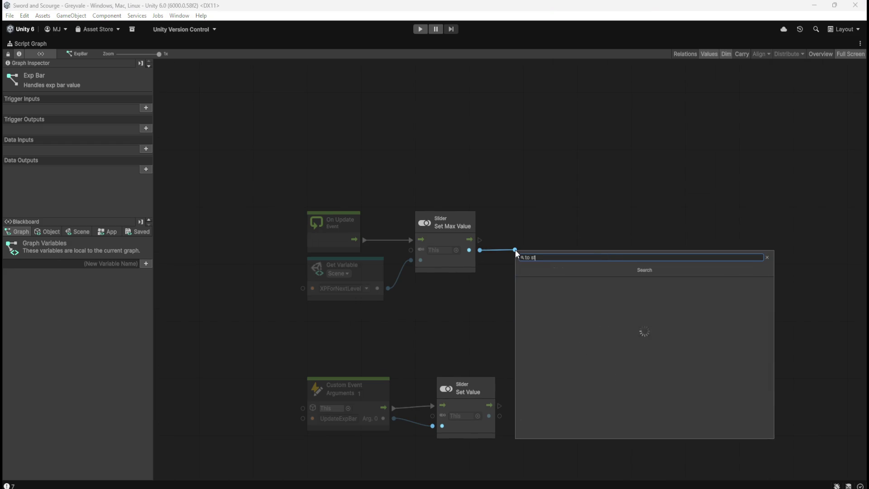
text(ring)
key(Return)
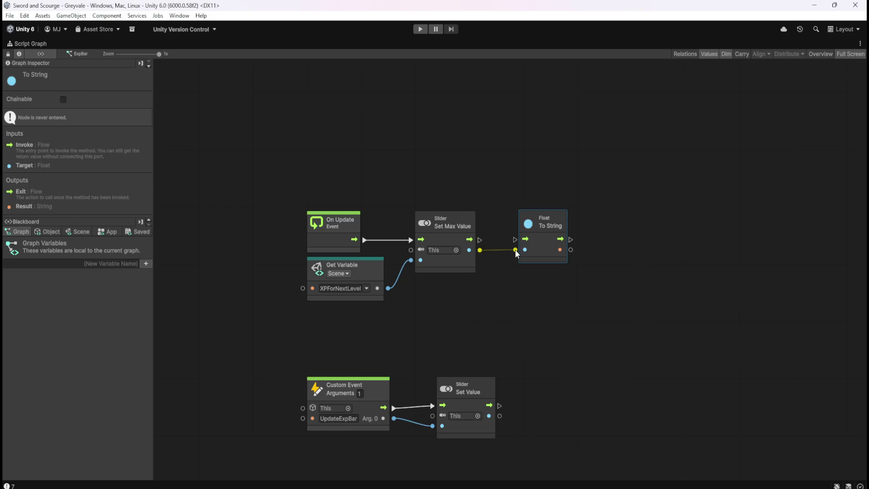
drag(480, 240, 515, 240)
- Add a Debug Log fed by To String's result, then start play mode
drag(570, 240, 597, 245)
text(debug)
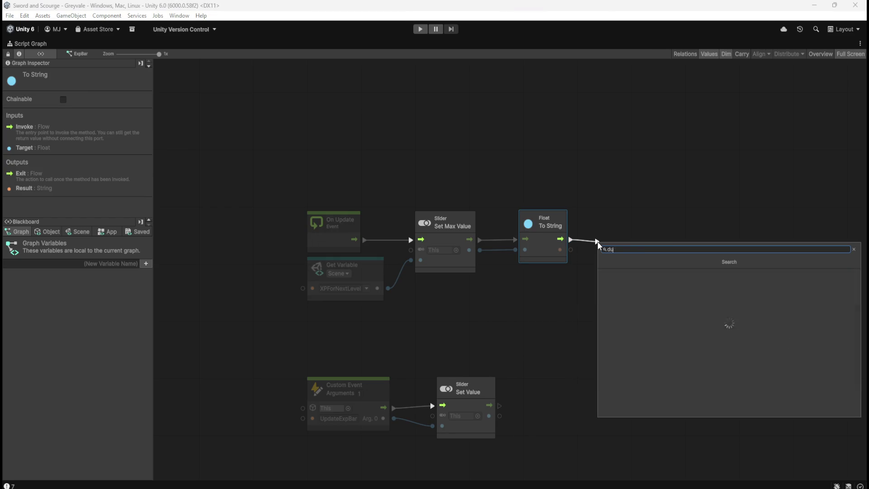
key(Down)
key(Return)
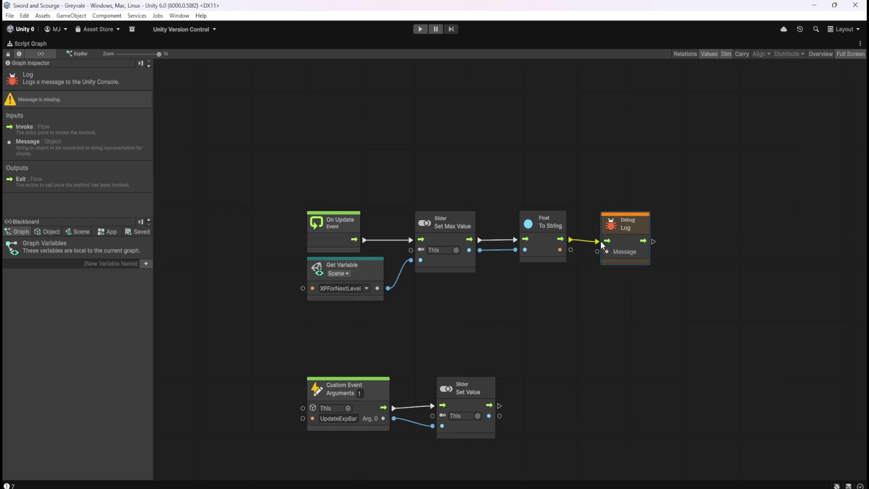
drag(569, 249, 604, 256)
click(581, 299)
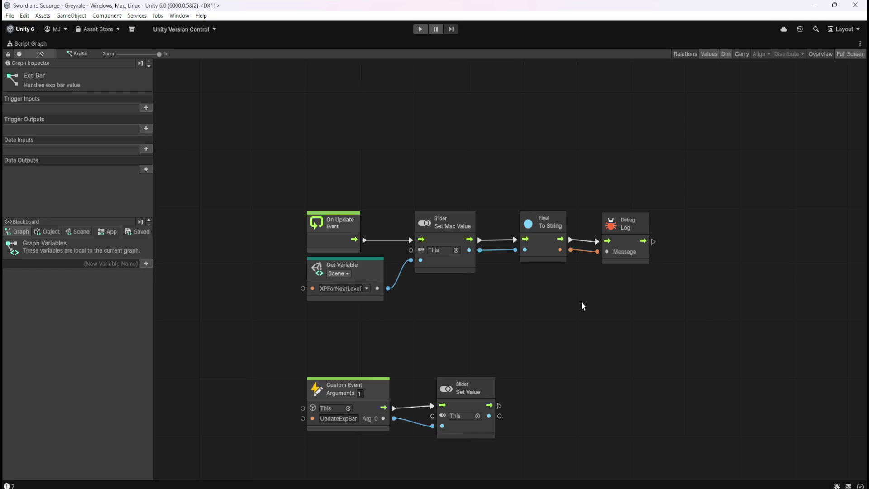
key(ctrl+p)
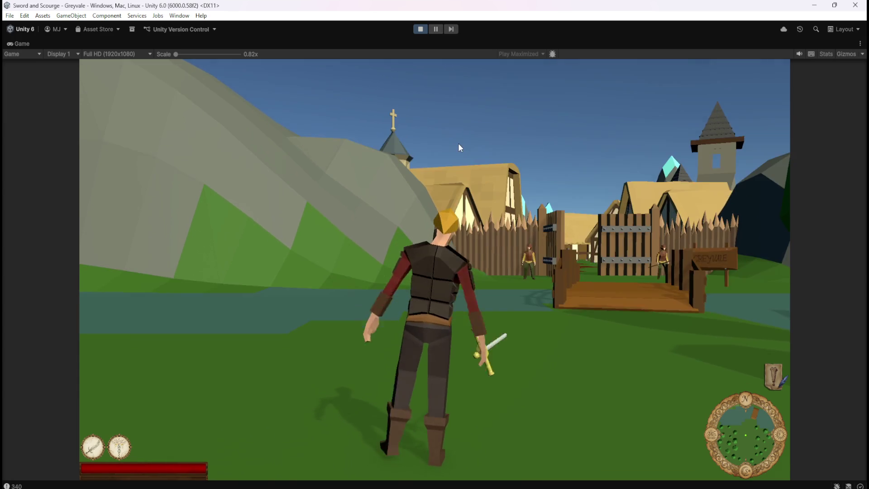
- Stop the test, set the Game view to Play Focused, and restart play mode
key(Escape)
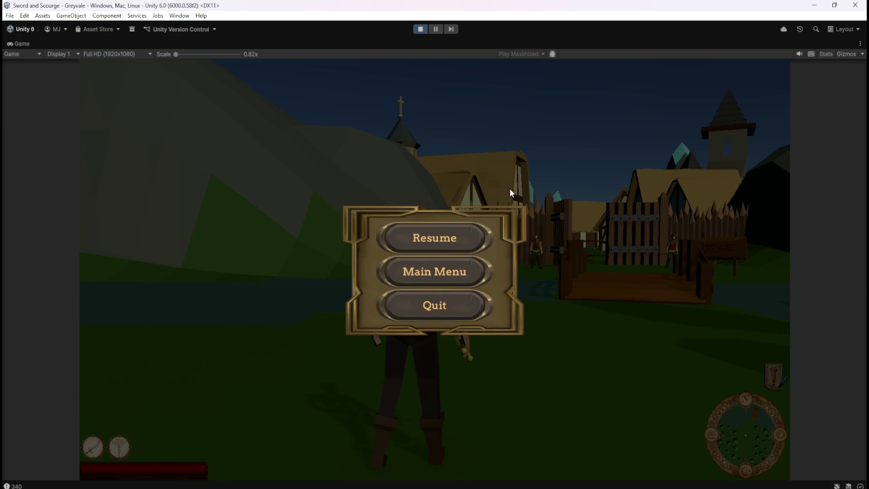
click(438, 234)
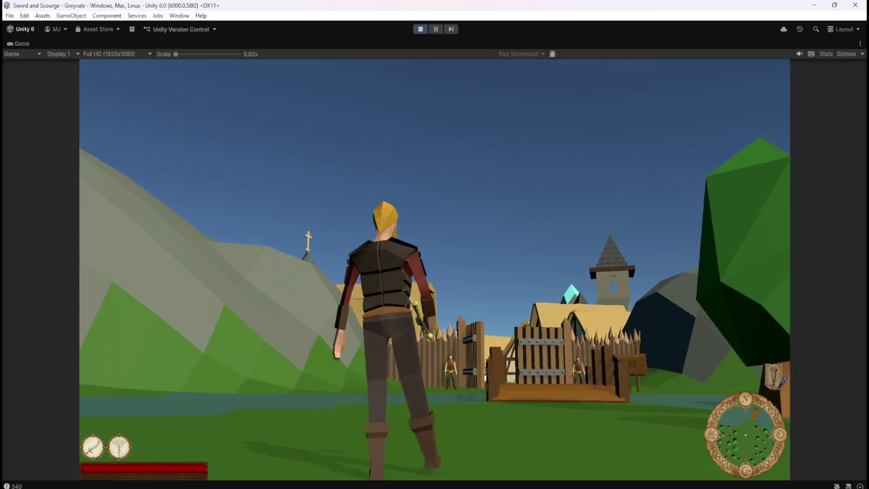
key(Escape)
click(421, 29)
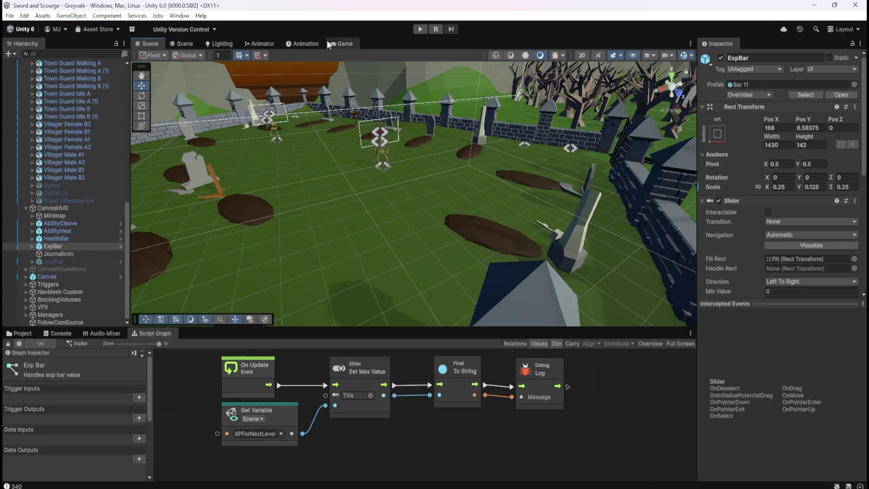
click(336, 44)
click(516, 54)
click(491, 65)
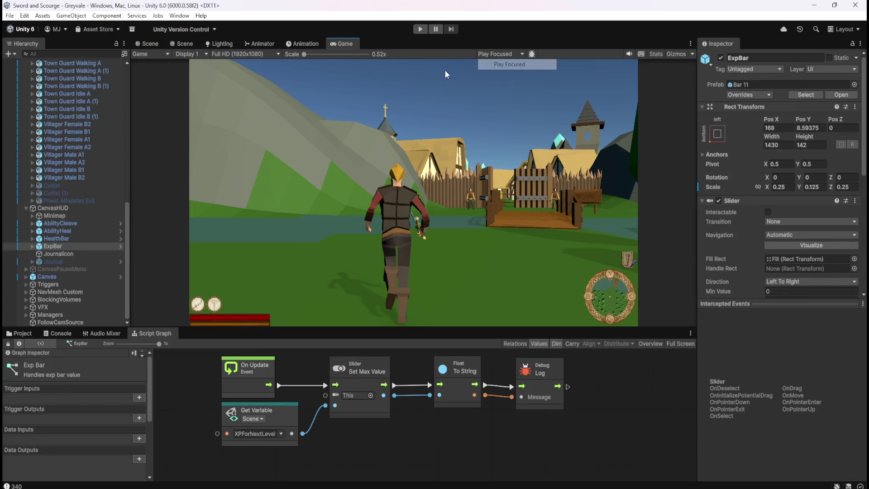
click(420, 29)
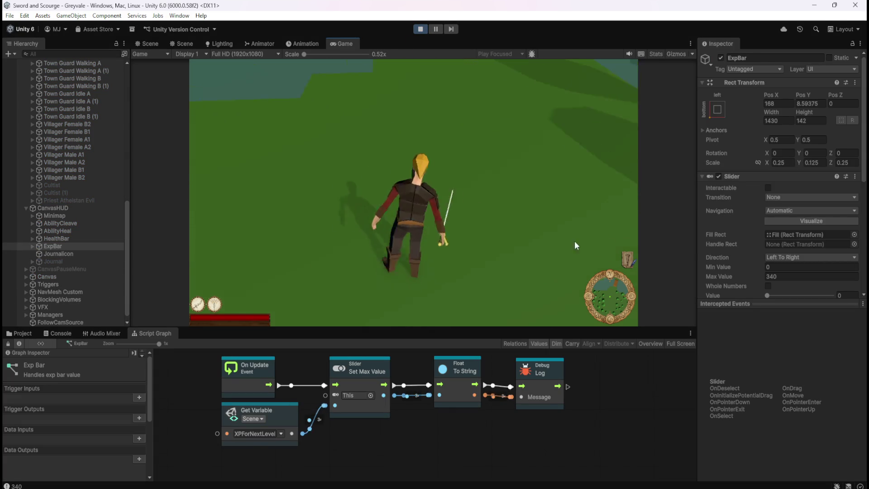
- Run the character through the village and stone gate into the graveyard
scroll(715, 228, down, 3)
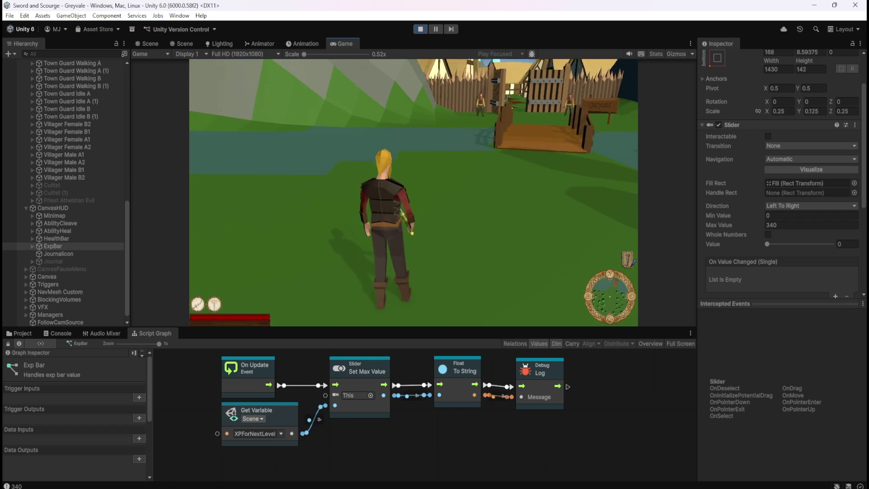
key(w)
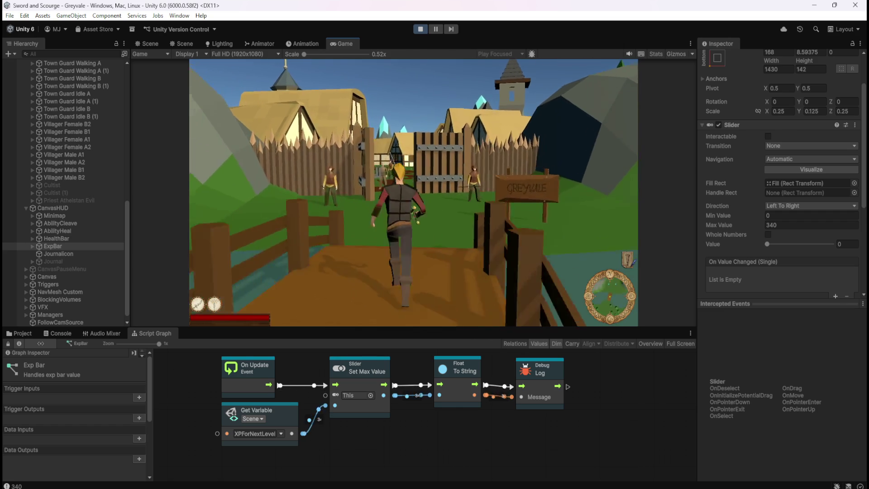
key(w)
key(w)
key(w)
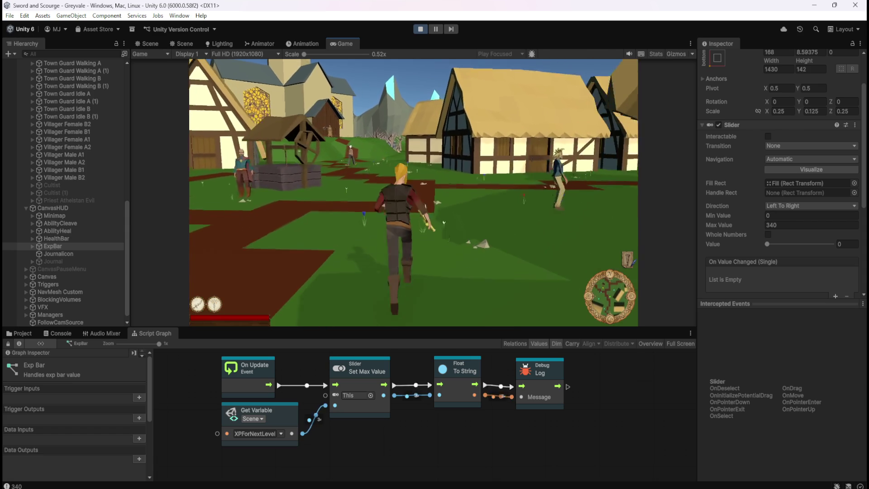
key(w)
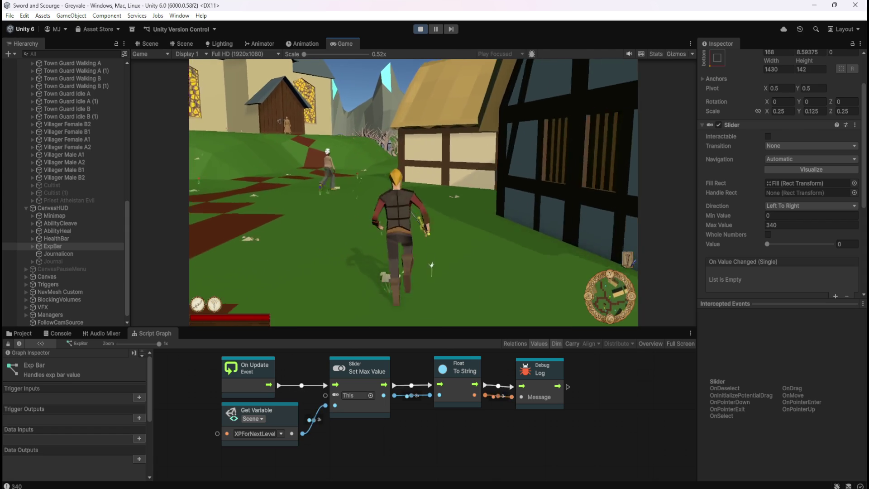
key(w)
key(w)
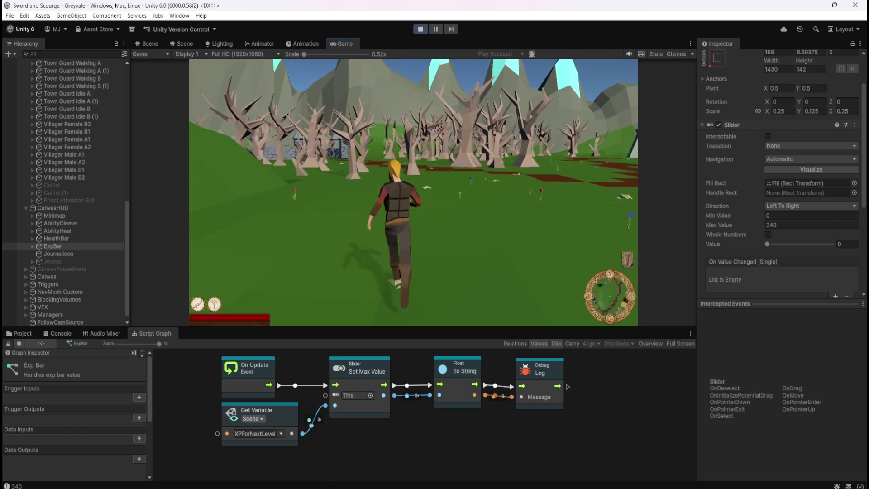
key(w)
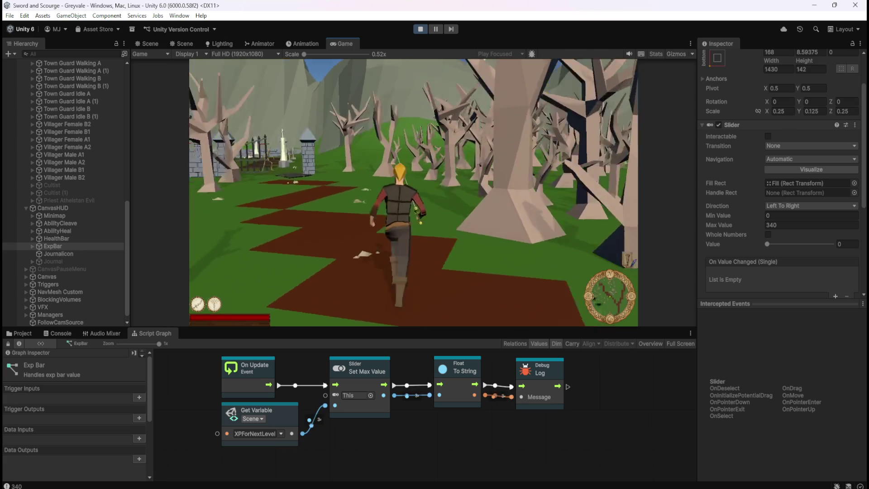
key(w)
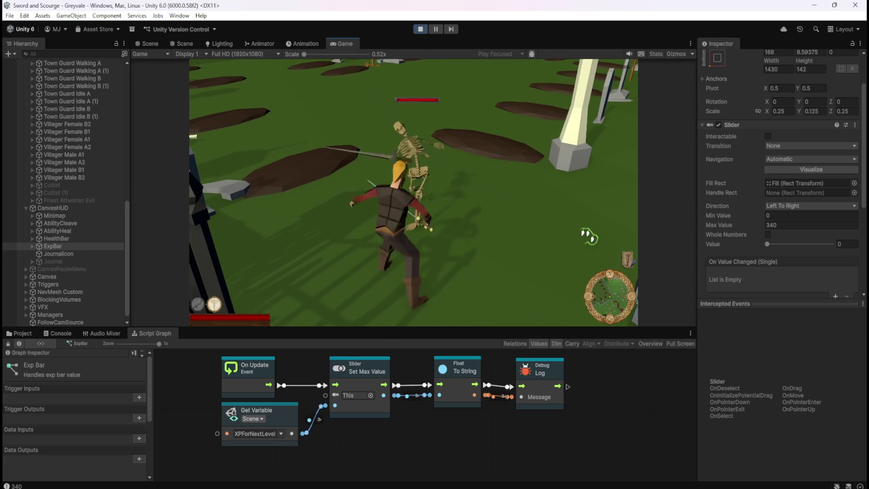
- Slay the nearby graveyard skeletons with the sword, then use the heal ability
key(w)
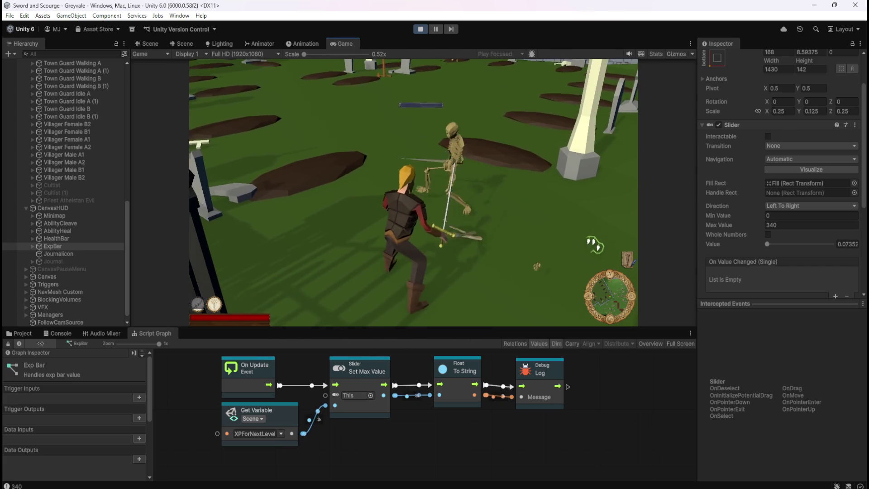
key(w)
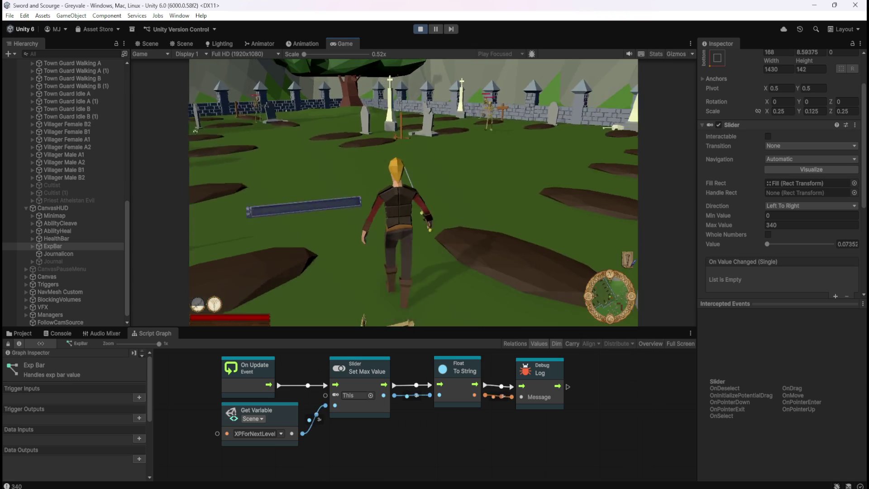
key(w)
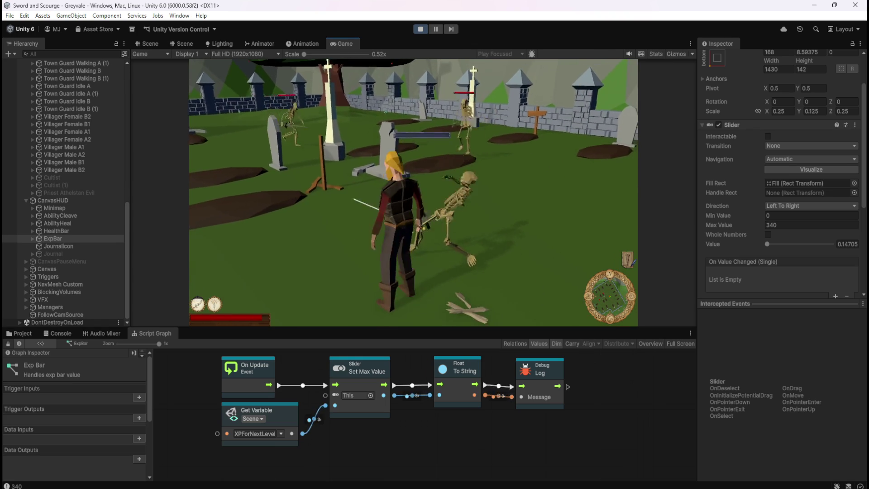
key(a)
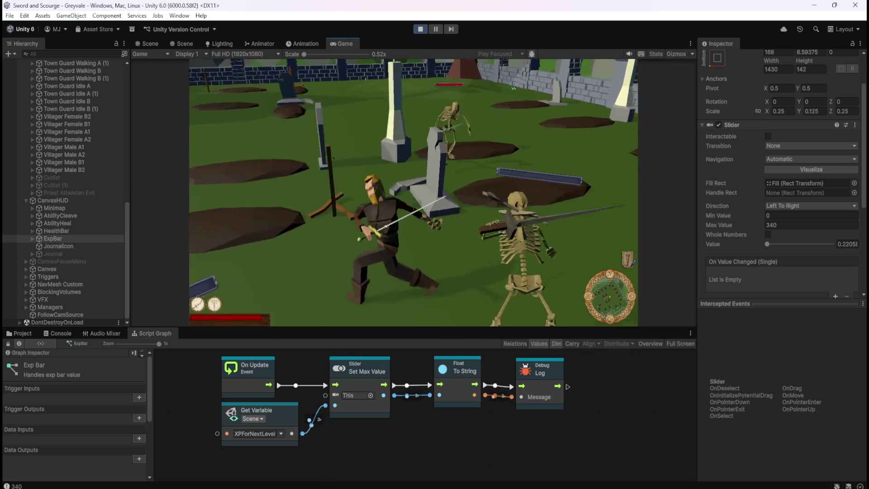
key(s)
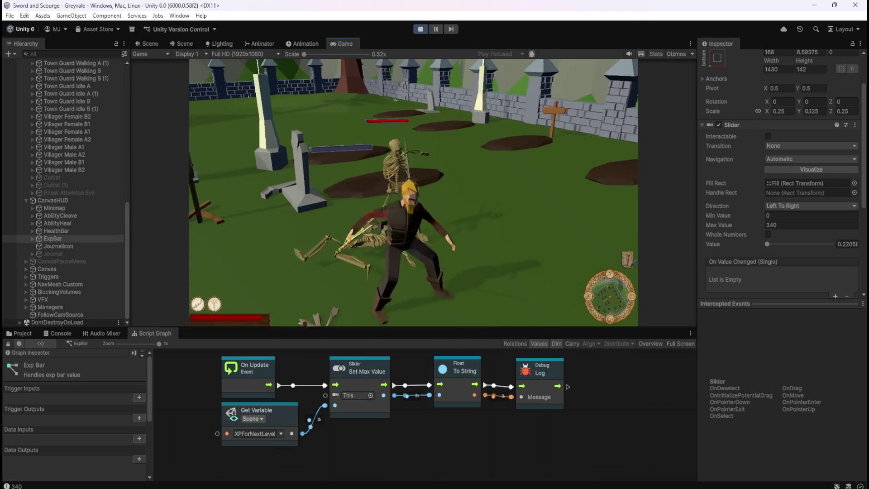
key(a)
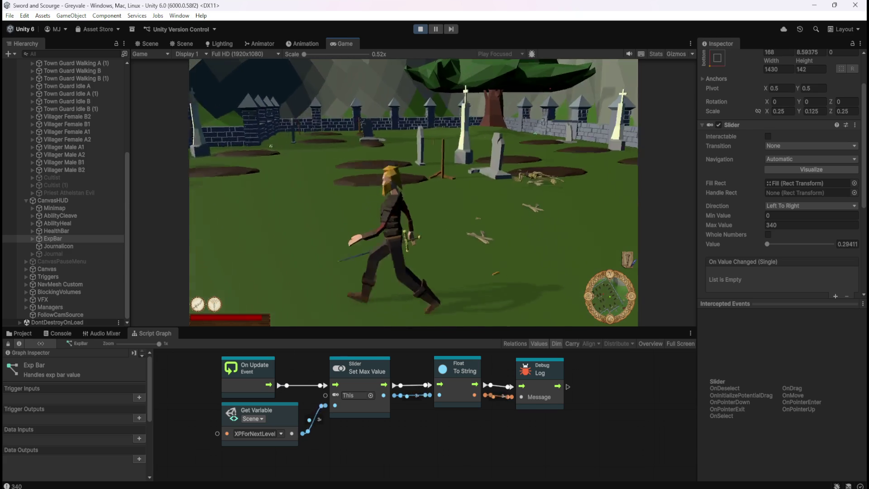
key(d)
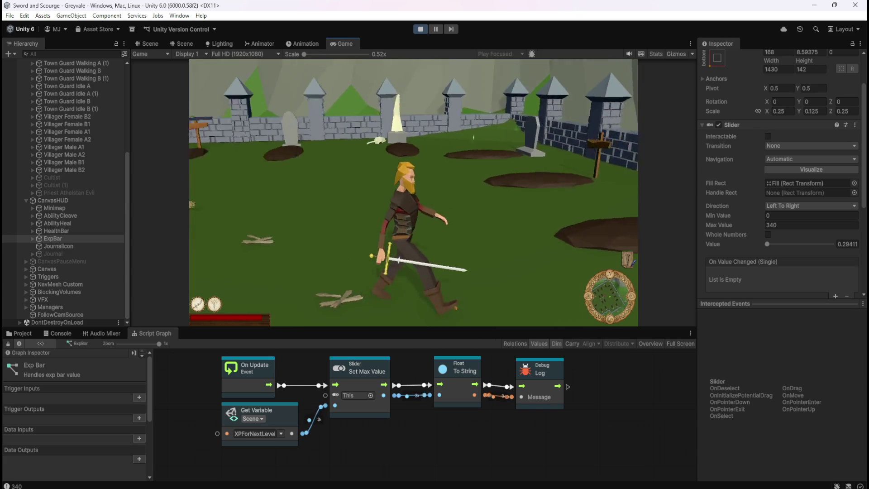
key(a)
key(e)
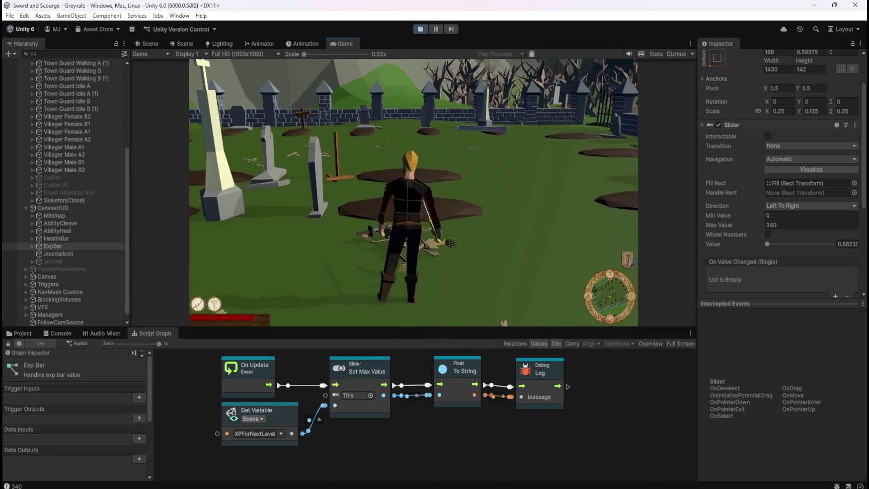
- Bring up the pause menu once the ExpBar slider reaches 0.88235
key(Escape)
- Stop play mode, delete the Float To String and Debug Log nodes, then select Skeleton
click(420, 29)
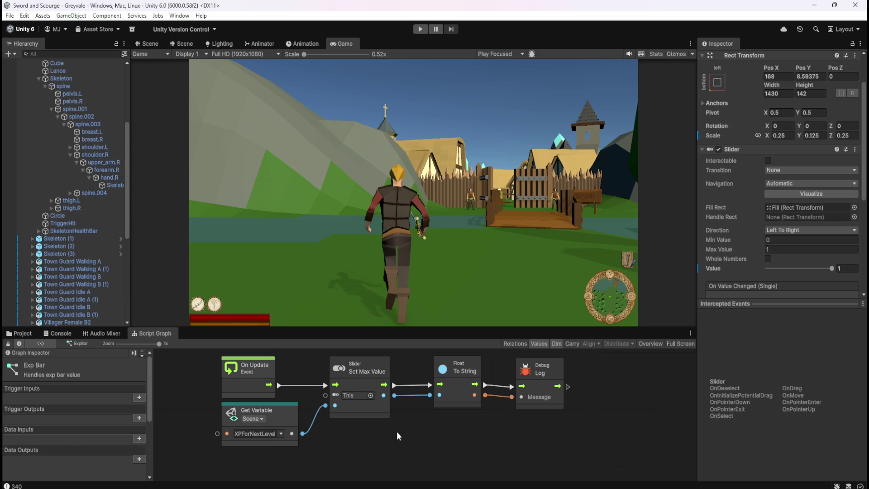
key(shift+space)
drag(454, 353, 530, 224)
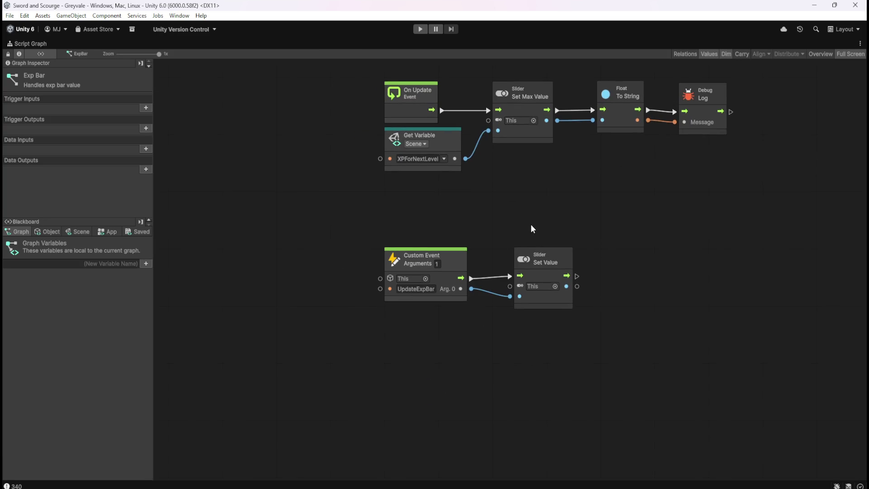
key(Home)
drag(579, 129, 678, 224)
drag(731, 141, 560, 237)
key(Delete)
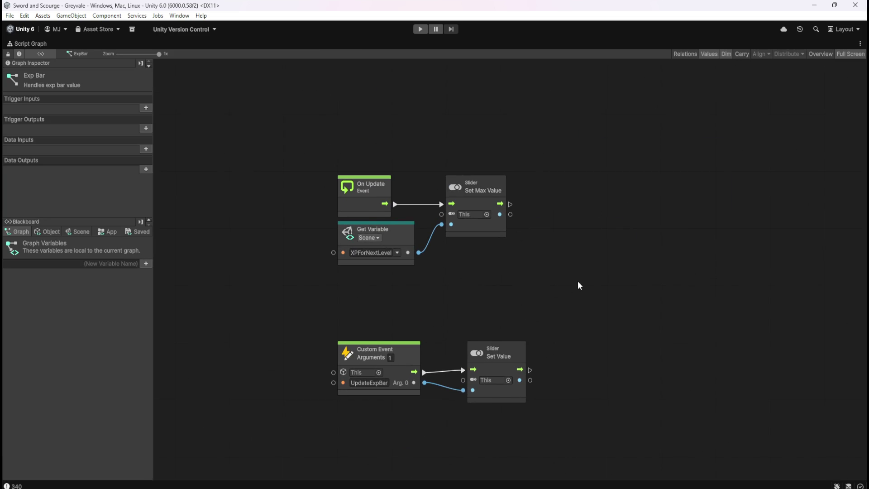
key(shift+space)
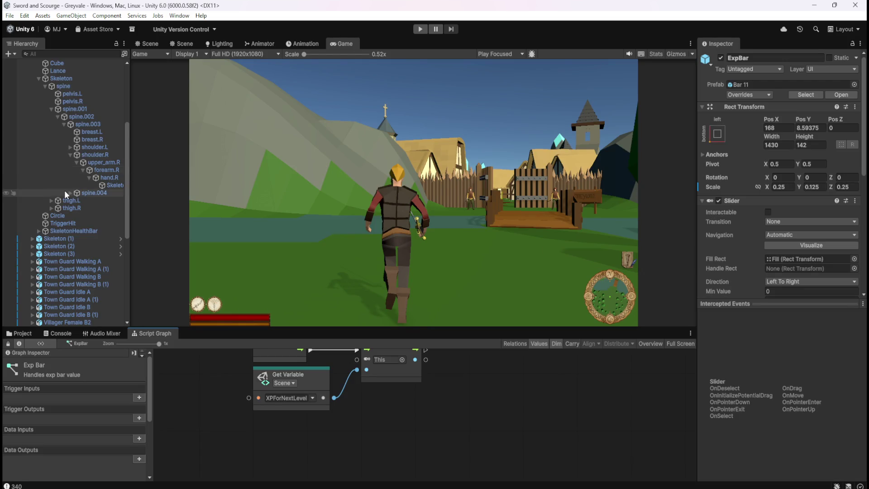
click(60, 192)
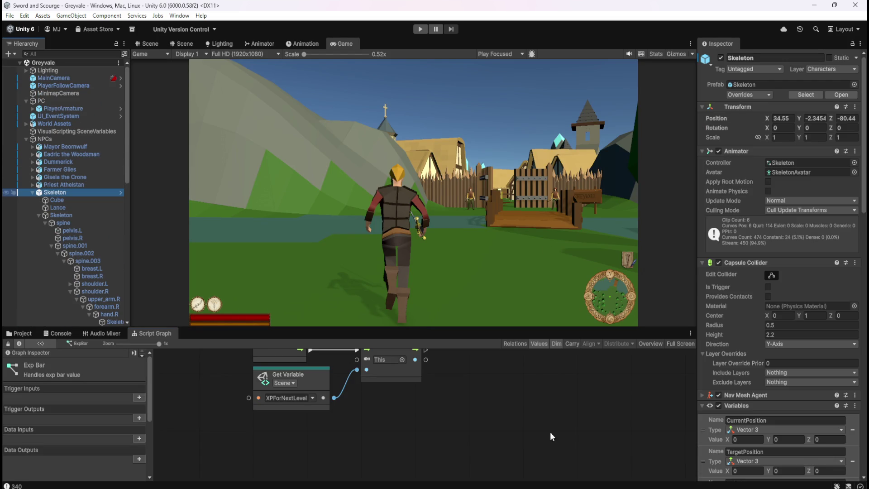
- Maximize the Skeleton graph, pan to its XP group, and place Windows Calculator beside it
key(shift+space)
drag(738, 351, 527, 385)
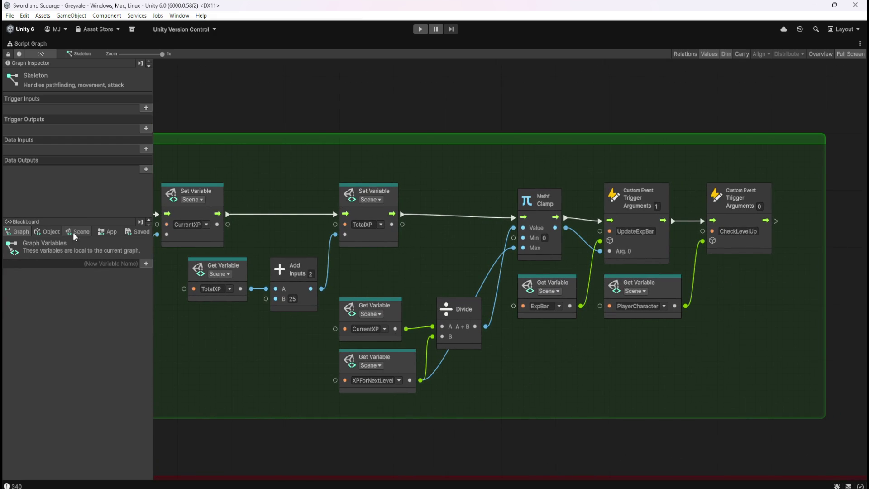
mouse_move(243, 344)
mouse_down()
mouse_move(415, 328)
mouse_move(483, 339)
mouse_move(385, 337)
mouse_up()
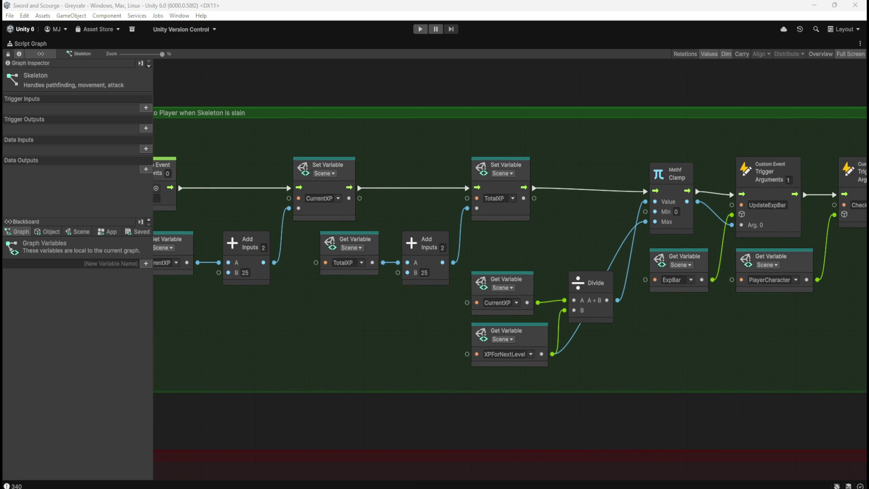
key(XF86Calculator)
drag(832, 206, 705, 195)
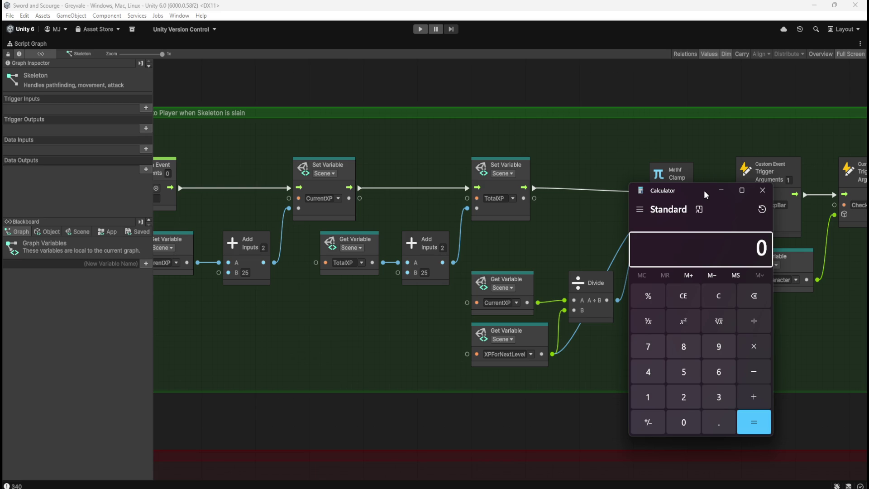
- Compute 25/340 and 340/25, close the calculator, and pan to the Clamp nodes
text(25)
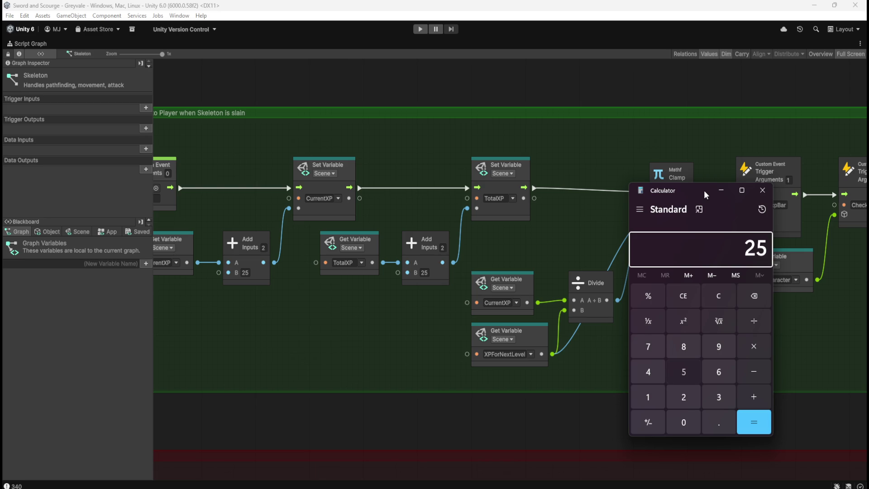
text(/340)
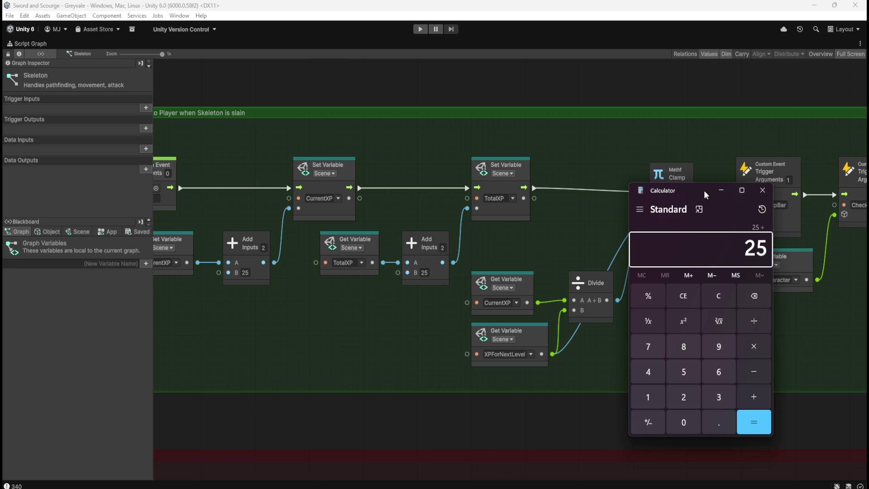
key(Return)
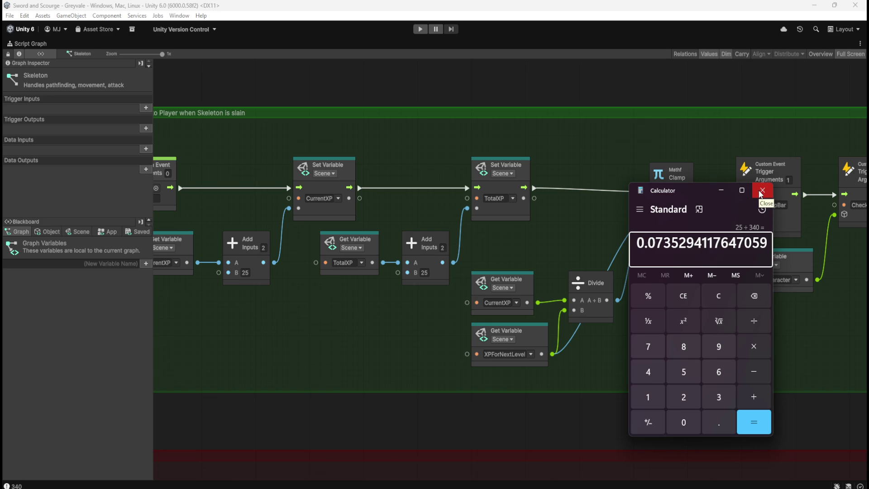
click(709, 295)
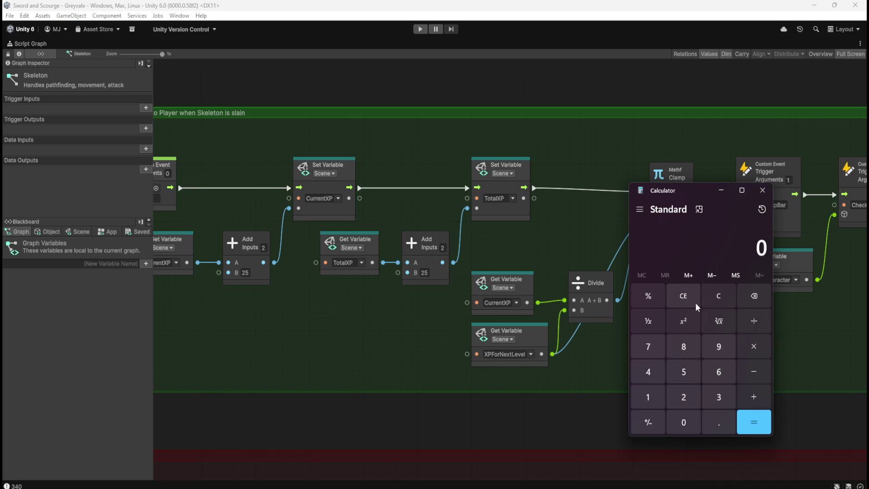
text(340/2)
text(5)
key(Return)
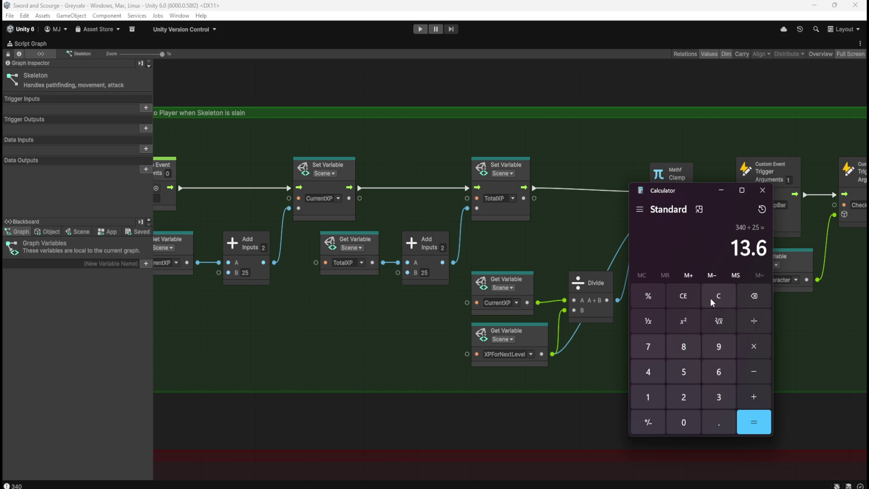
click(763, 190)
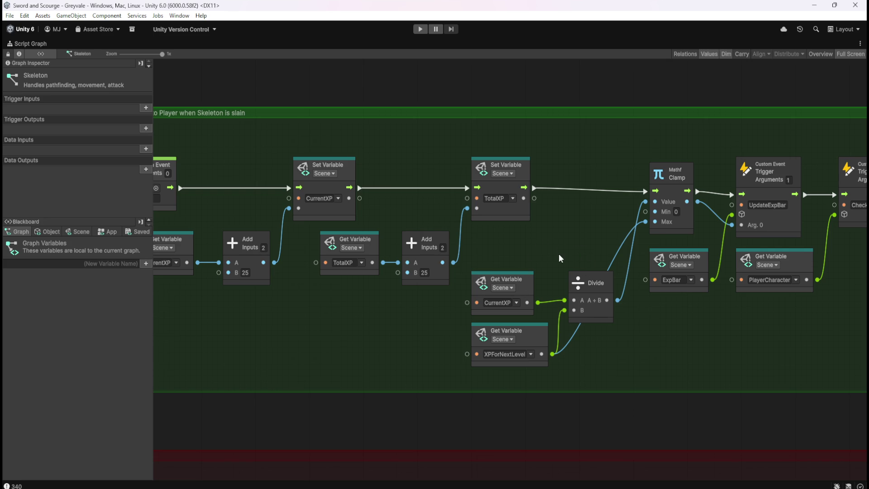
mouse_move(560, 256)
mouse_down()
mouse_move(573, 283)
mouse_move(592, 269)
mouse_move(531, 268)
mouse_move(551, 264)
mouse_move(544, 277)
mouse_up()
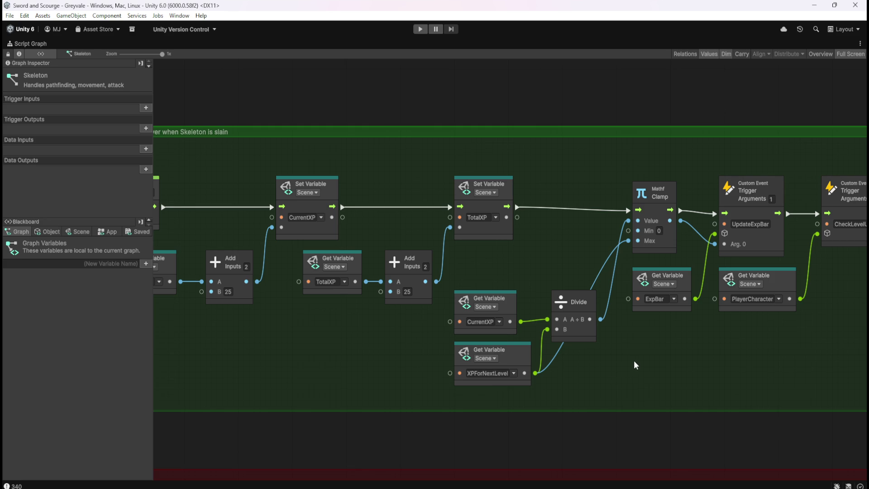
- Restore the editor layout and show the ExpBar object's script graph full-size
key(shift+space)
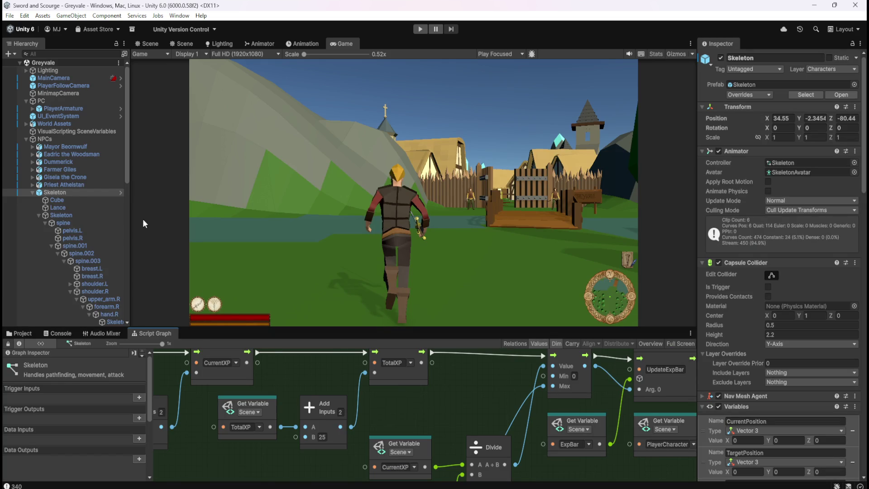
scroll(83, 244, down, 10)
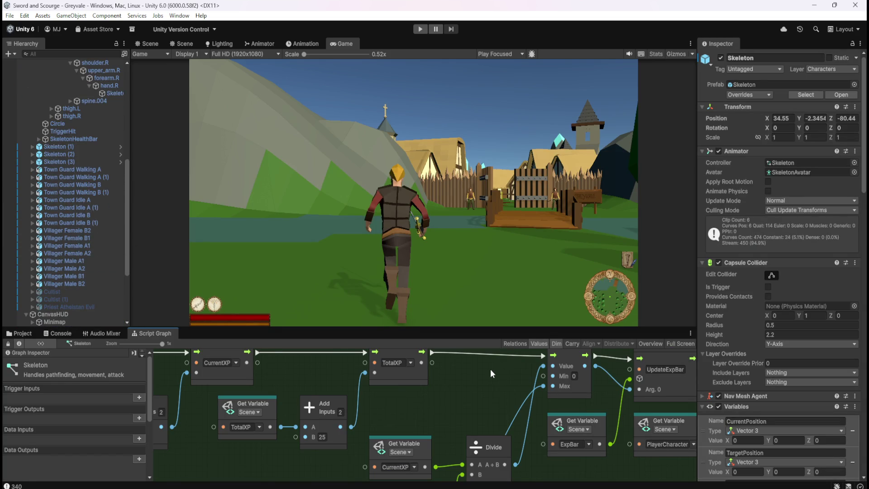
key(shift+space)
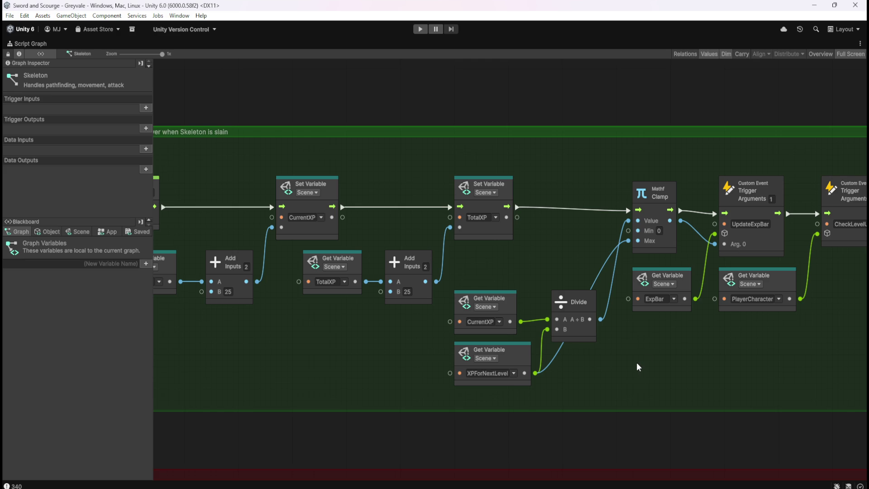
key(shift+space)
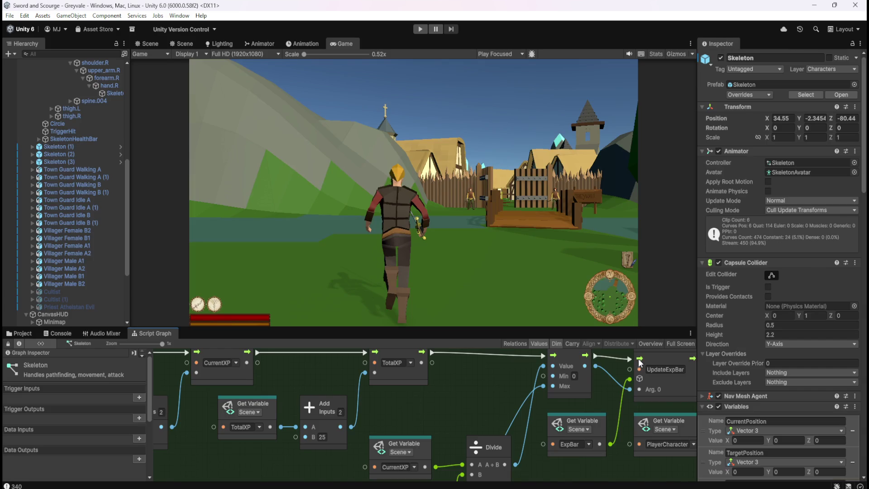
click(88, 244)
key(shift+space)
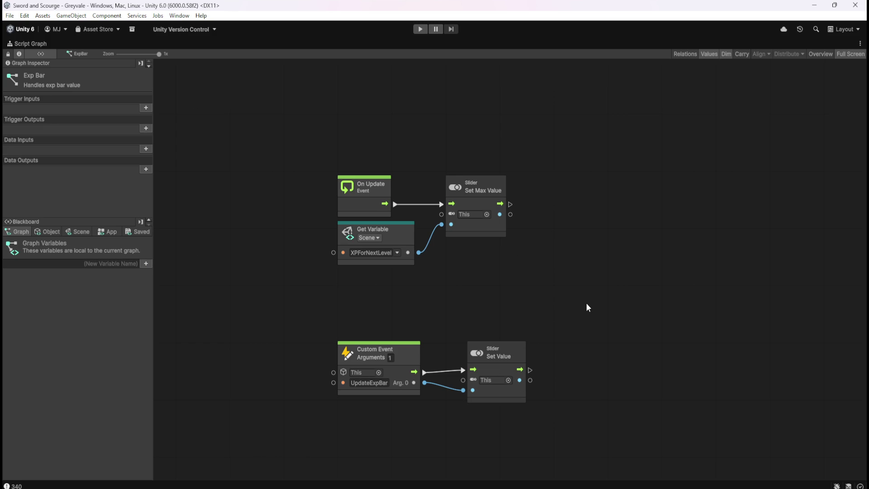
- Review the ExpBar's XPForNextLevel max setup, then reopen the Skeleton graph full-size
key(shift+space)
key(shift+space)
key(shift+space)
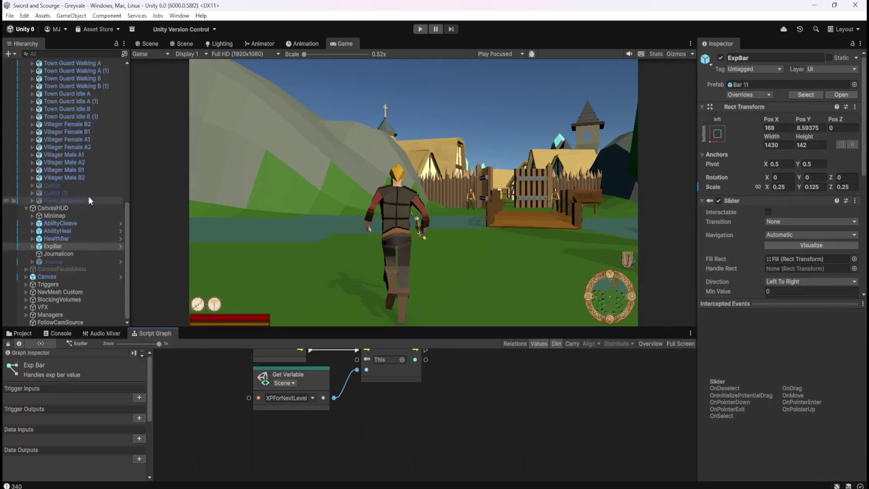
scroll(86, 195, down, 3)
scroll(80, 189, up, 5)
click(77, 172)
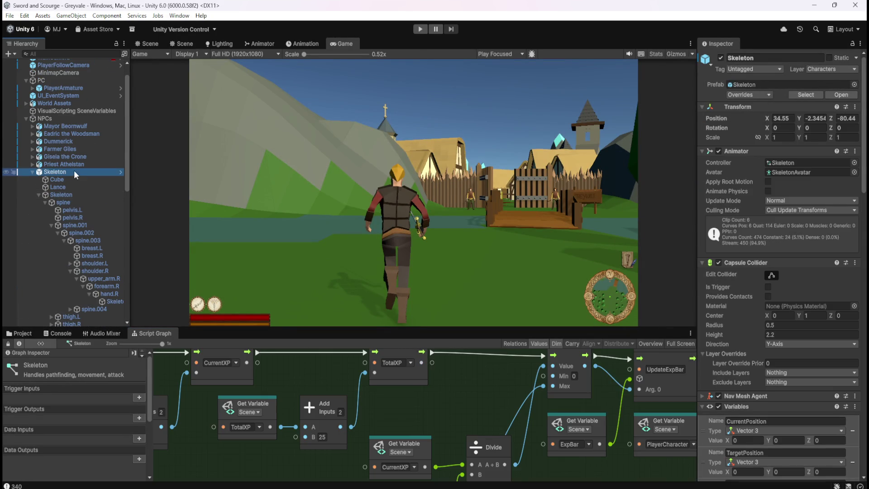
key(shift+space)
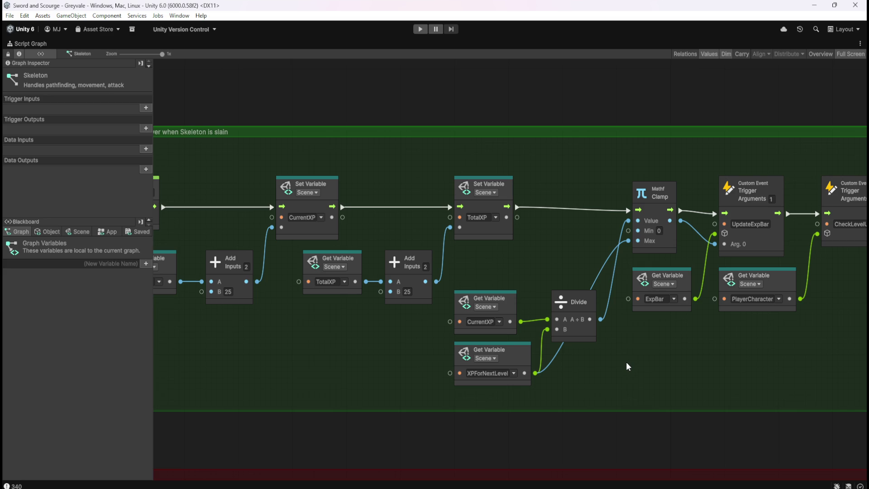
mouse_move(656, 342)
mouse_down()
mouse_move(621, 363)
mouse_move(740, 384)
mouse_move(601, 362)
mouse_up()
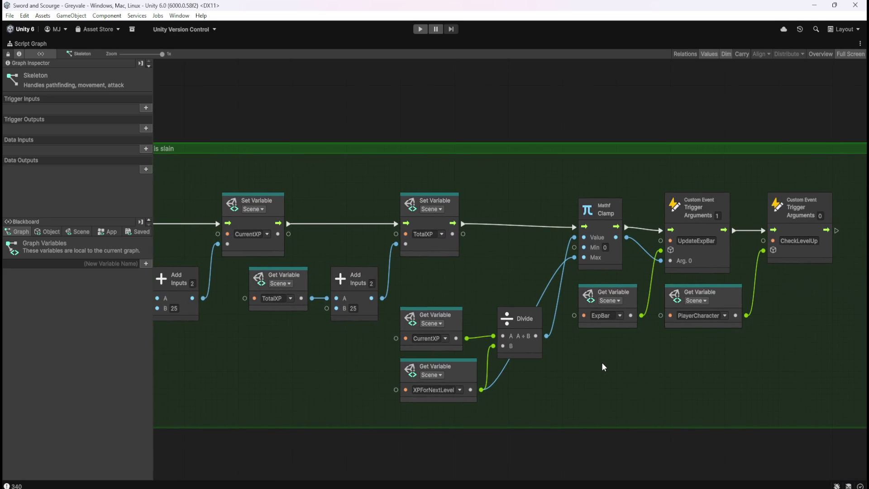
drag(469, 274, 533, 296)
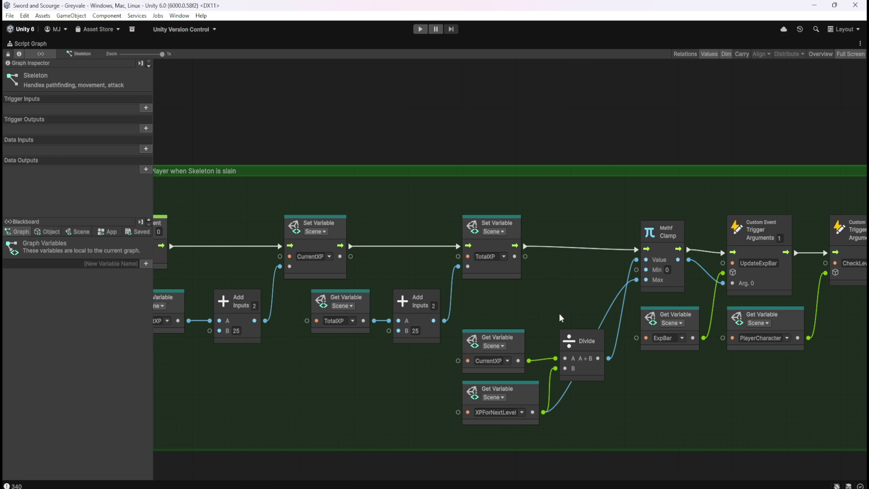
drag(603, 293, 640, 285)
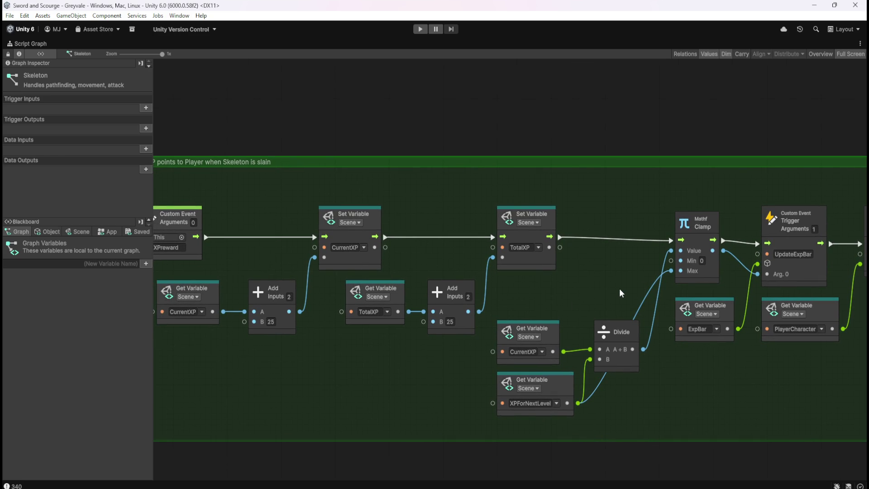
drag(592, 298, 616, 327)
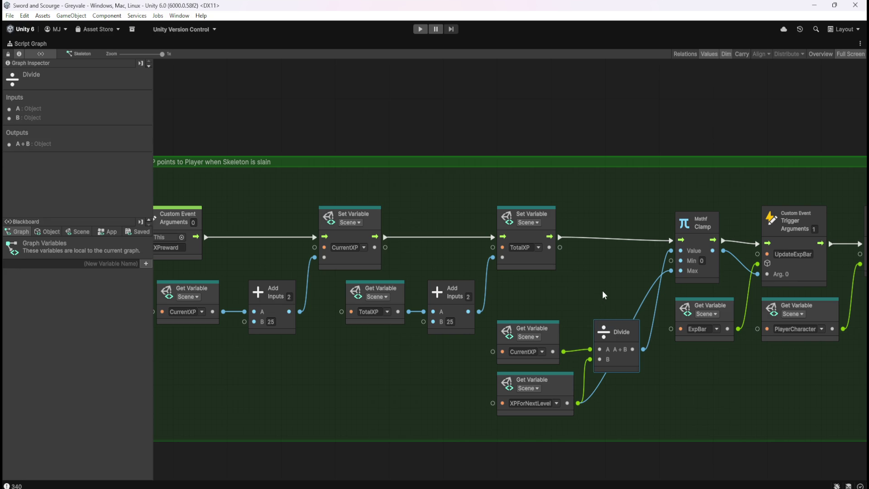
key(Home)
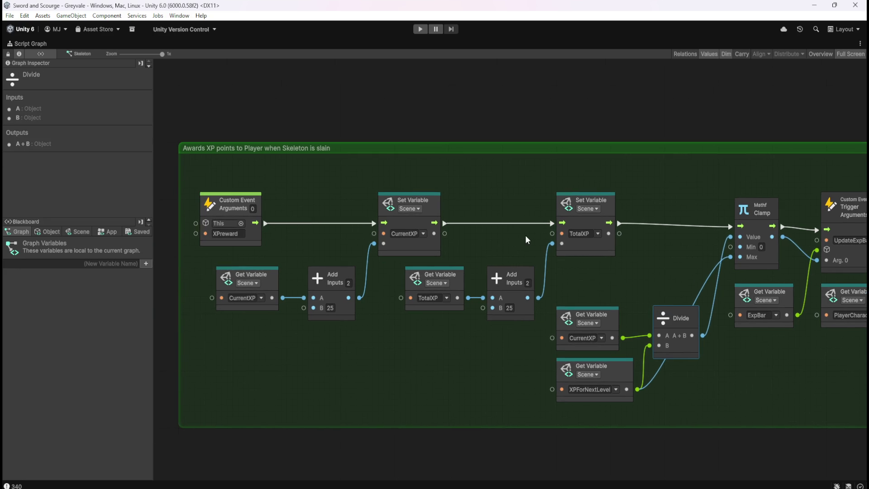
click(276, 179)
mouse_move(275, 179)
mouse_down()
mouse_move(545, 254)
mouse_move(604, 284)
mouse_up()
mouse_move(661, 281)
mouse_down()
mouse_move(540, 281)
mouse_move(592, 283)
mouse_up()
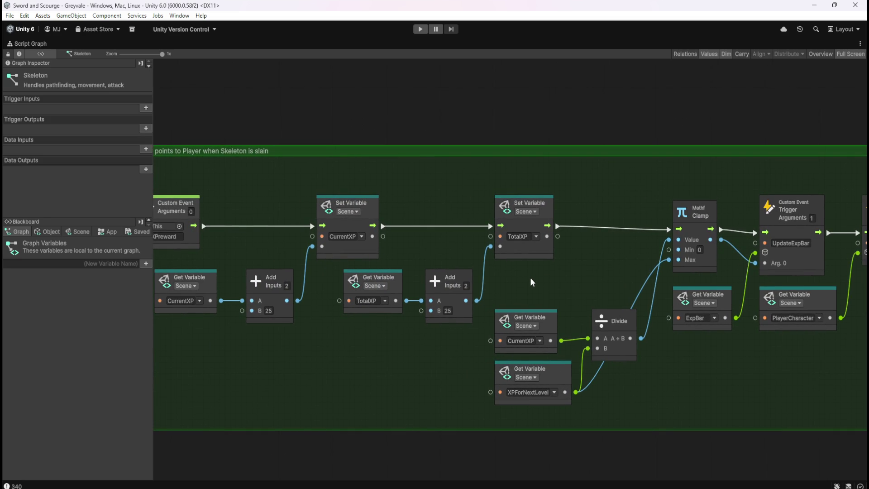
mouse_move(531, 278)
mouse_down()
mouse_move(577, 320)
mouse_move(605, 381)
mouse_up()
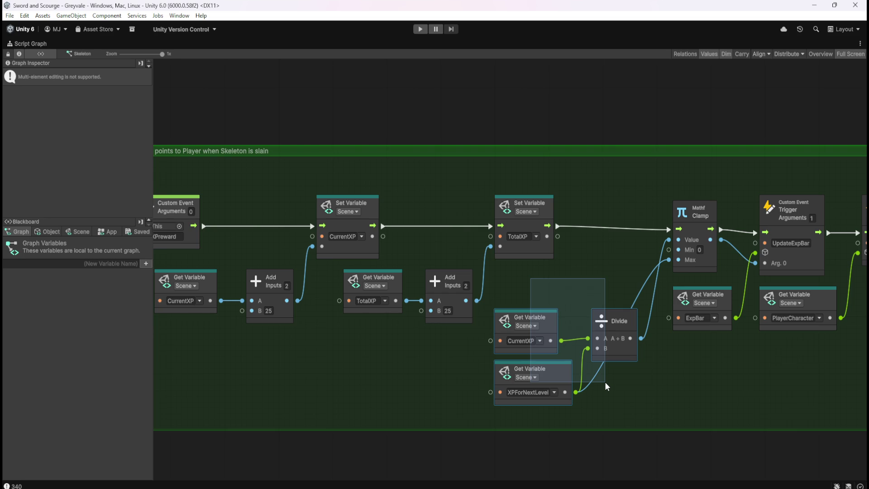
- Remove the Divide and CurrentXP getter, wiring the set CurrentXP into Clamp's Value
key(ctrl+z)
drag(623, 298, 623, 305)
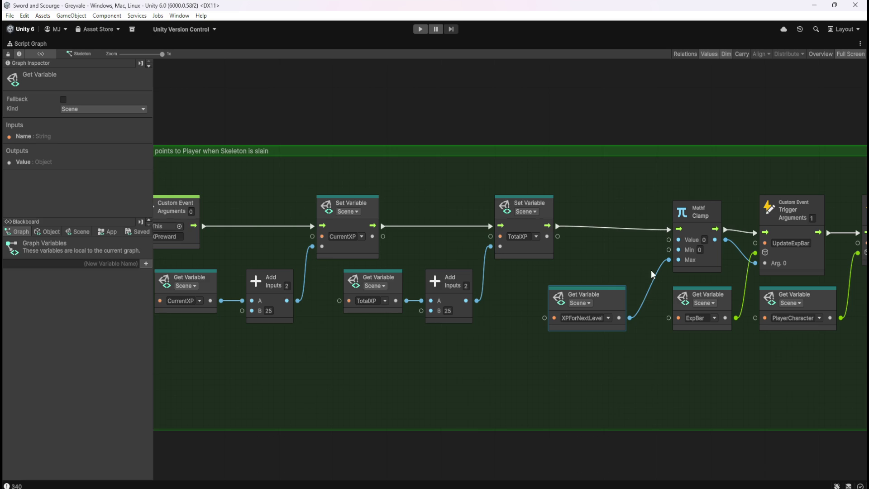
click(383, 237)
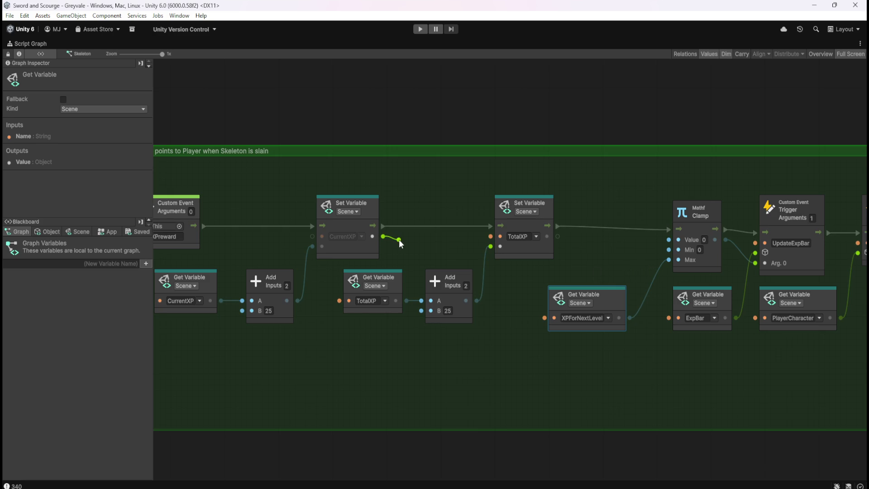
right_click(414, 241)
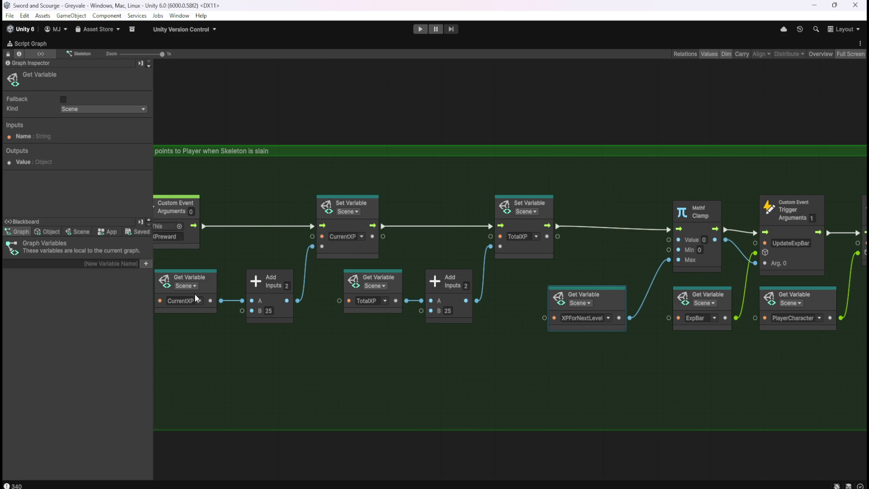
click(298, 301)
right_click(311, 302)
click(383, 237)
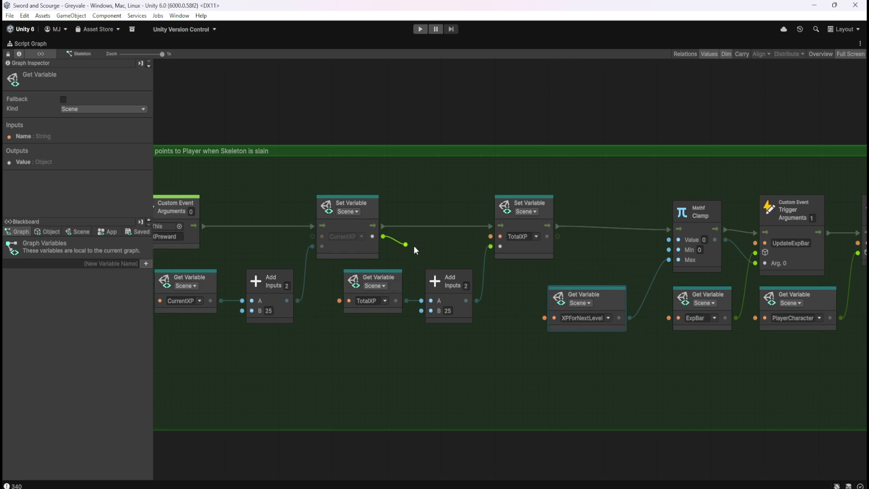
click(671, 243)
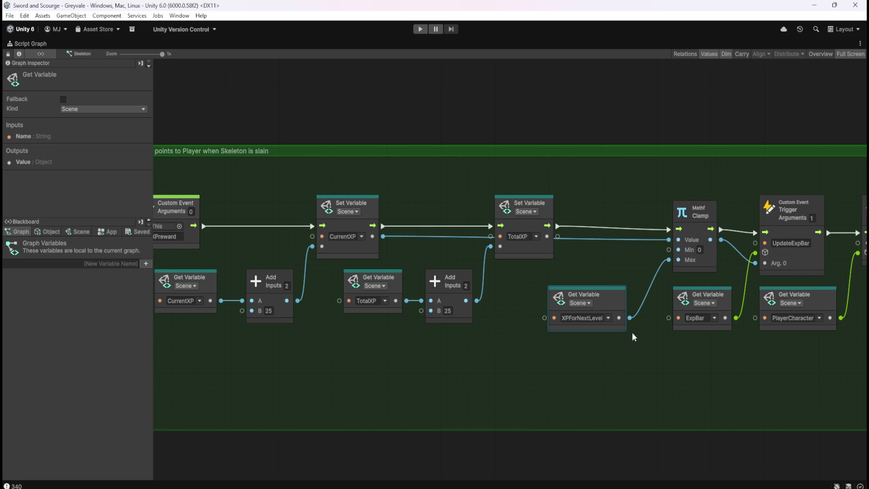
click(607, 363)
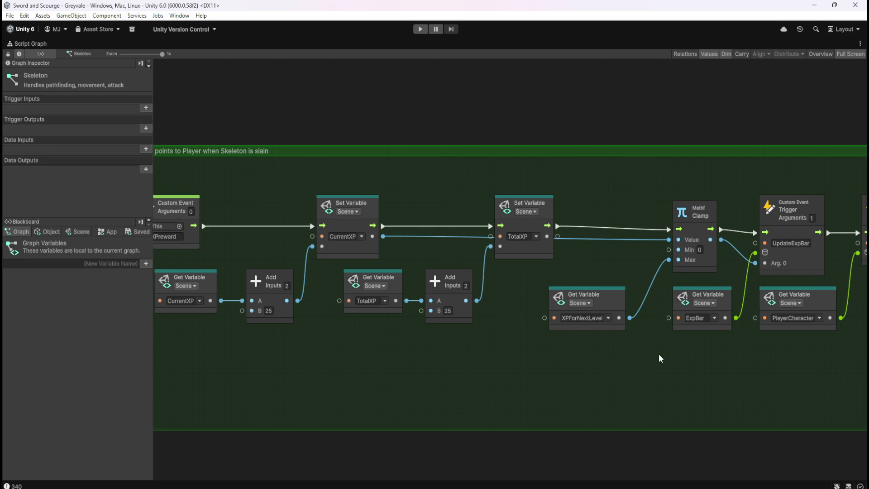
- Move the Clamp and XPForNextLevel nodes further left in the XP group
drag(648, 354, 599, 350)
mouse_move(549, 176)
mouse_down()
mouse_move(634, 216)
mouse_move(611, 224)
mouse_up()
drag(547, 260, 599, 298)
drag(612, 257, 574, 258)
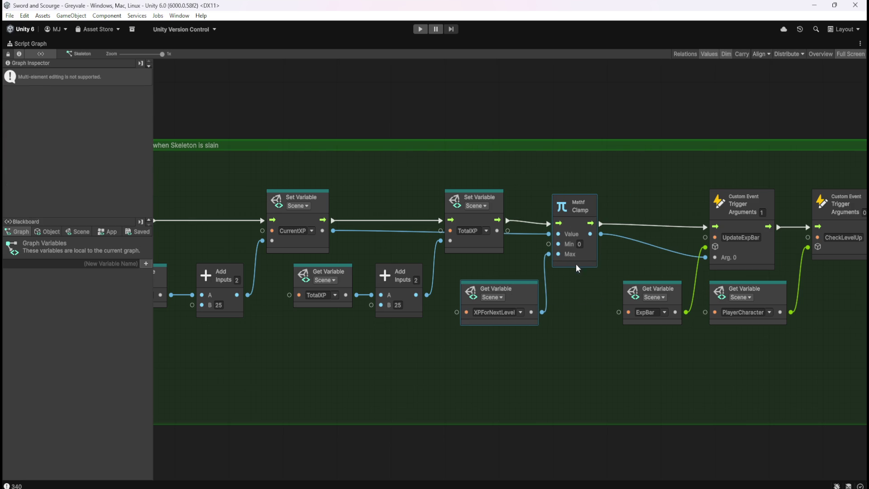
click(572, 308)
scroll(534, 254, right, 3)
- Shift the ExpBar, PlayerCharacter and trigger nodes left, narrow the green group, and start Play mode
drag(498, 197, 700, 335)
drag(704, 257, 666, 257)
click(795, 305)
drag(784, 297, 730, 303)
click(723, 307)
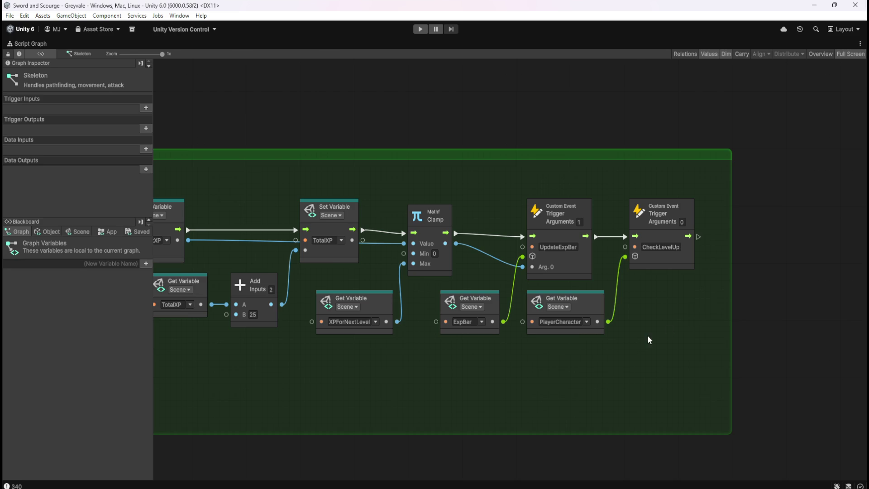
key(ctrl+p)
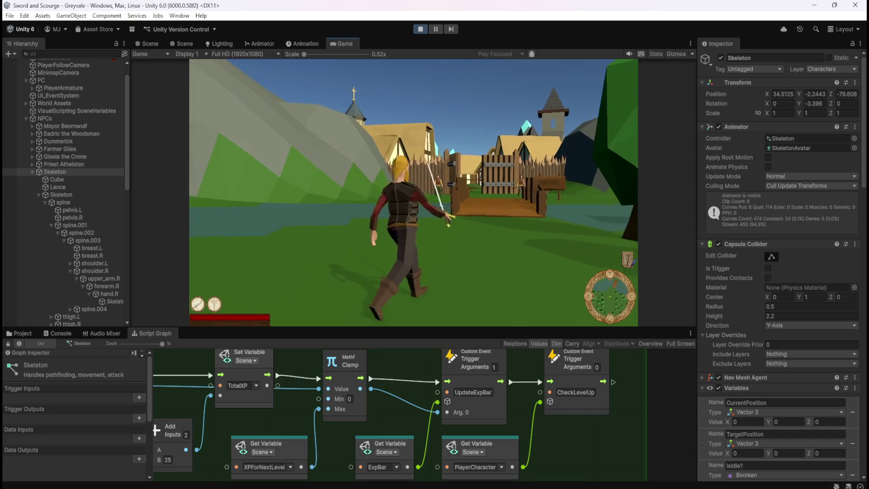
- Bring up the in-game pause menu, then resume the game
key(Escape)
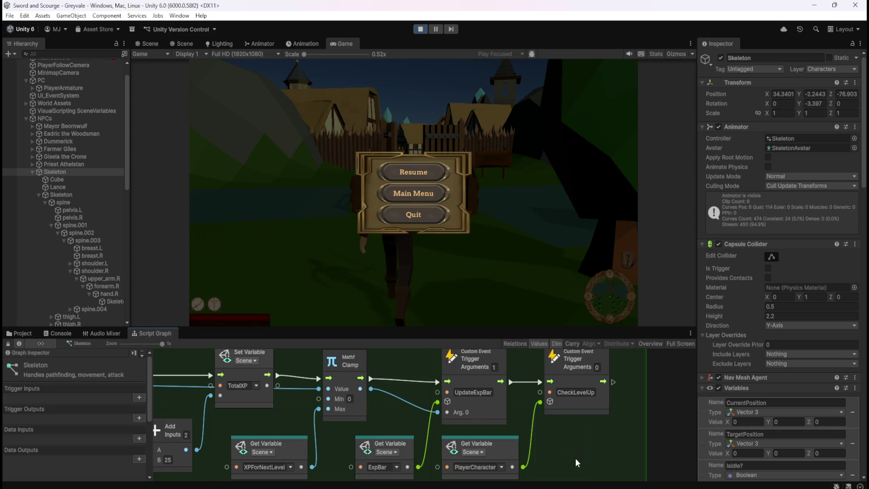
scroll(625, 415, down, 4)
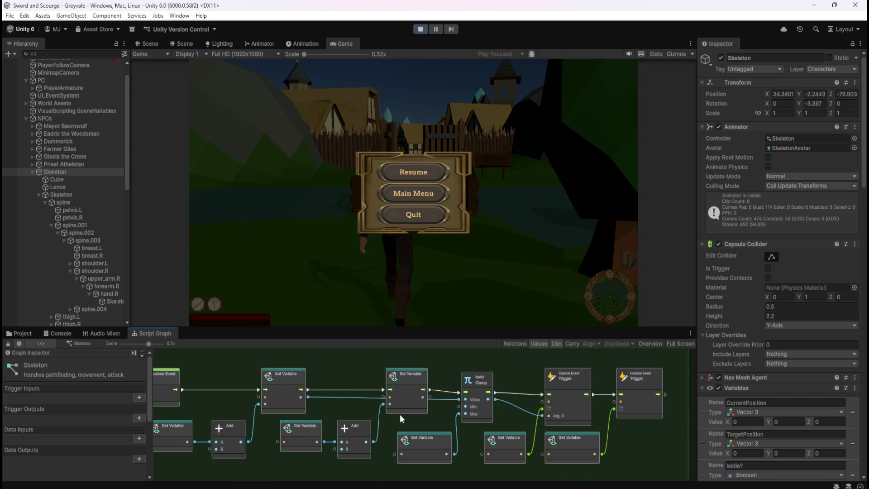
scroll(442, 415, up, 4)
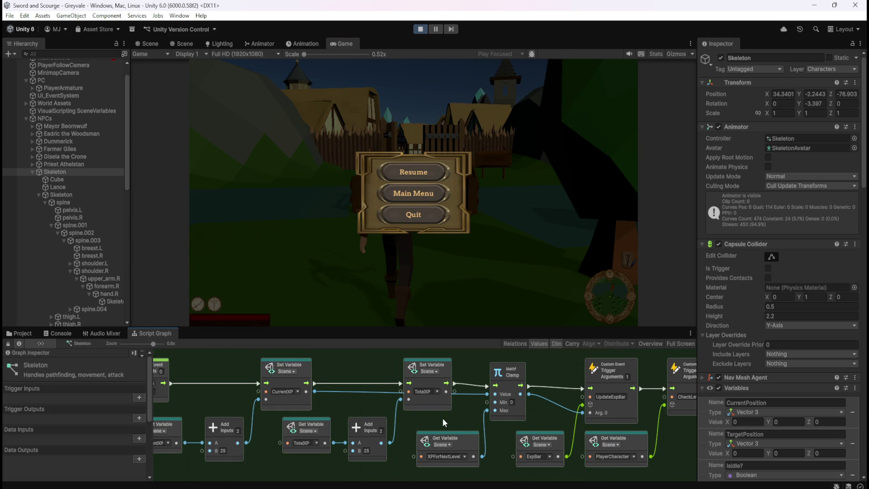
scroll(442, 417, up, 1)
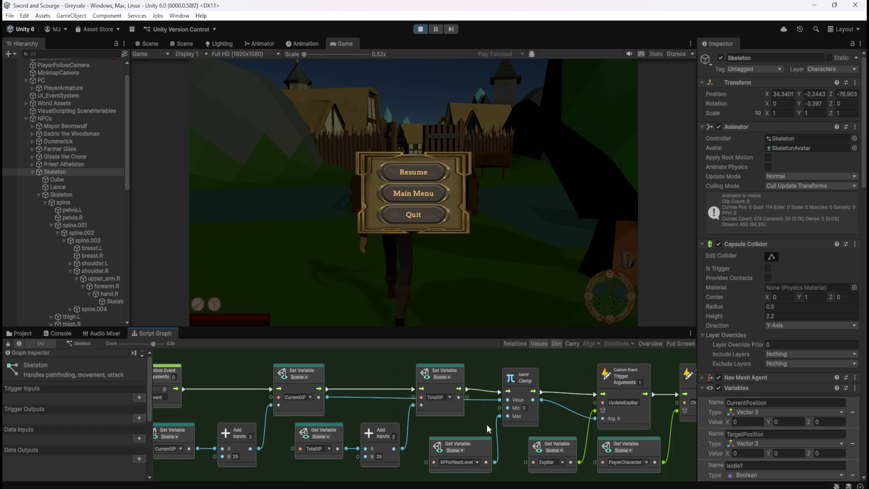
drag(483, 425, 471, 415)
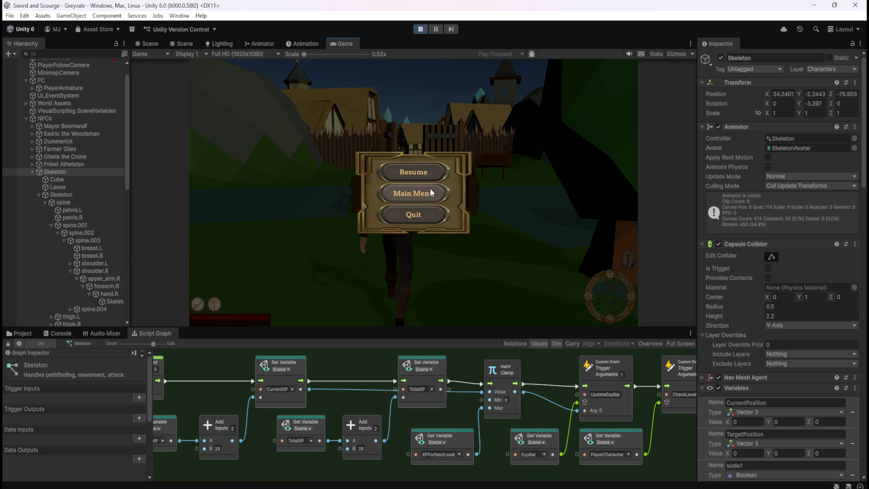
click(419, 173)
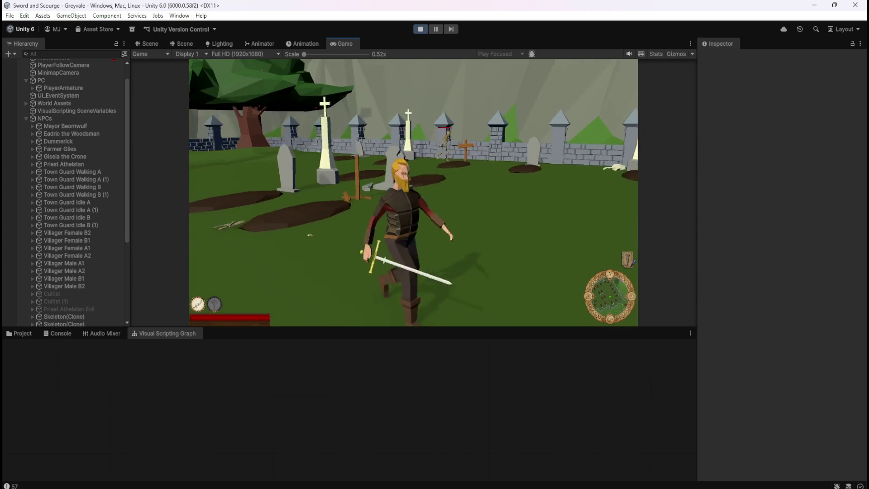
- Run the character into the graveyard and attack the first skeleton
key(w)
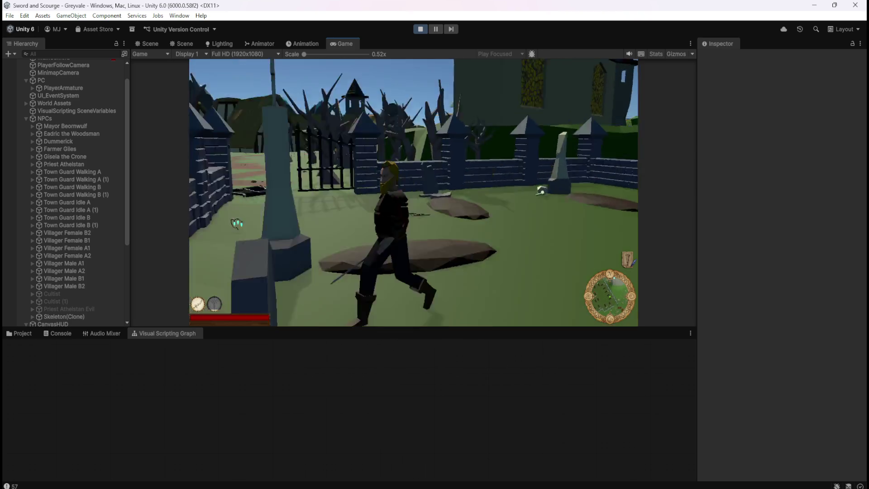
key(w)
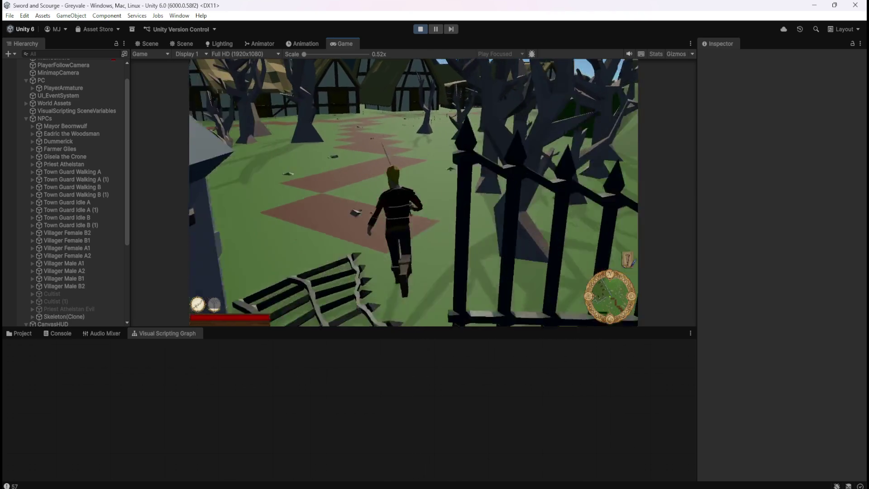
key(w)
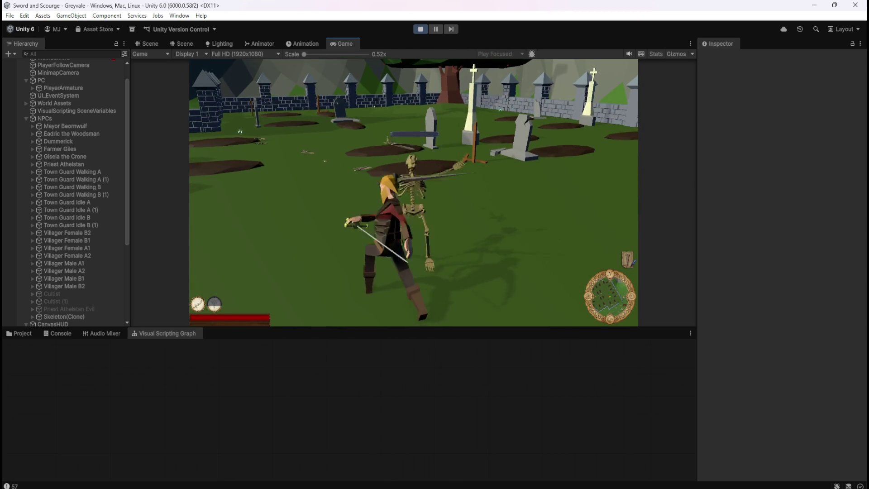
key(w)
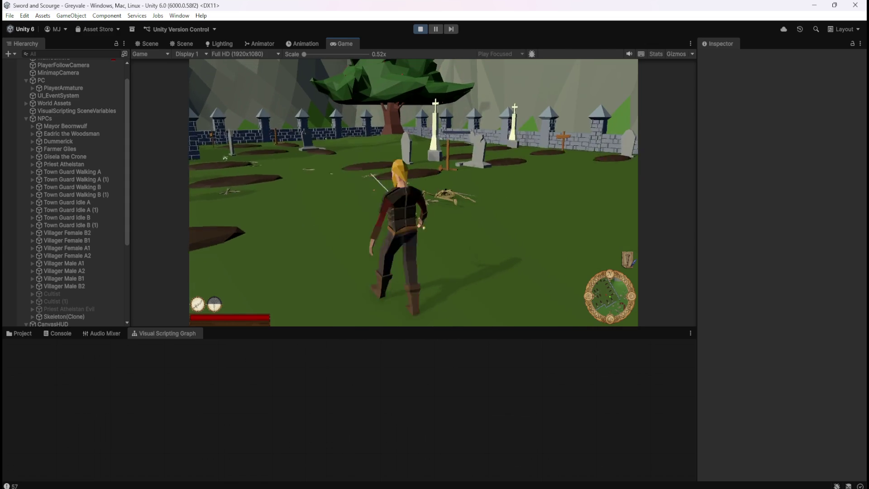
key(a)
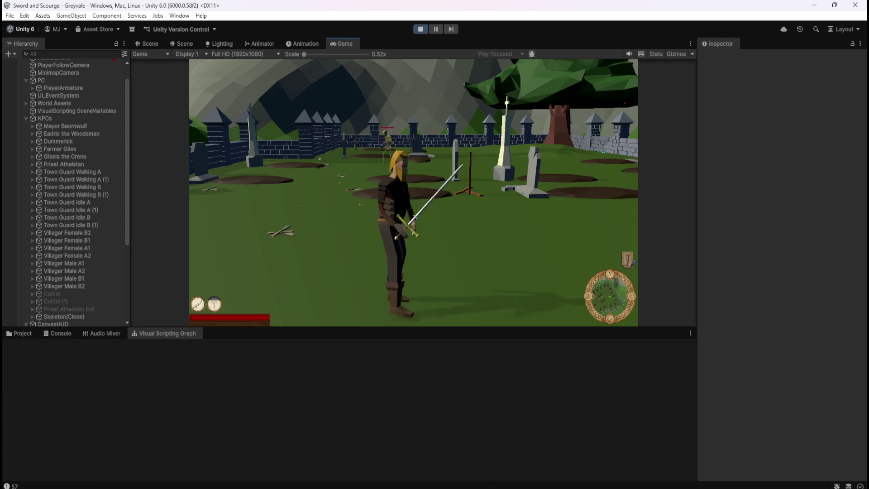
key(w)
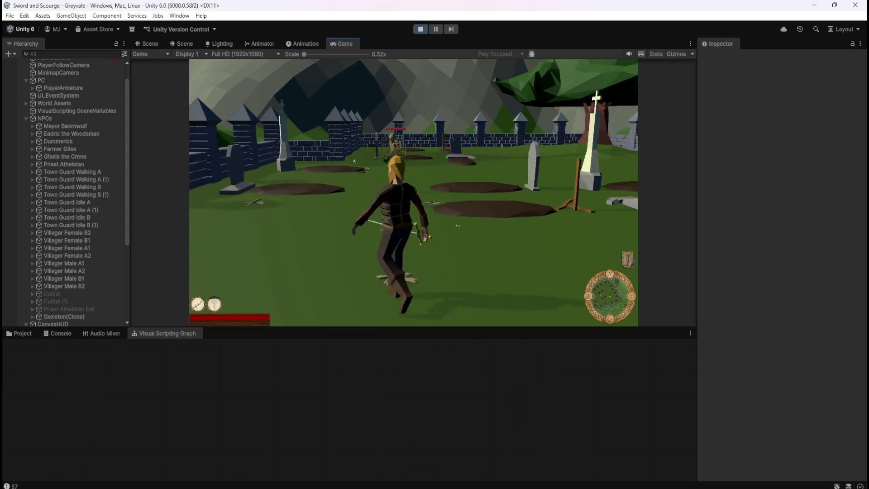
key(w)
click(349, 149)
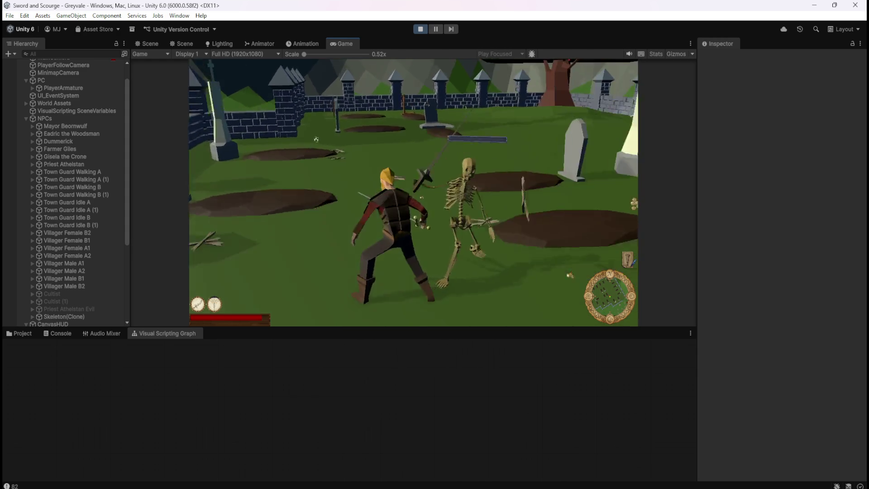
- Kill the skeletons, move around the graveyard, then pause the game
key(w)
key(w)
key(w)
key(w)
key(w)
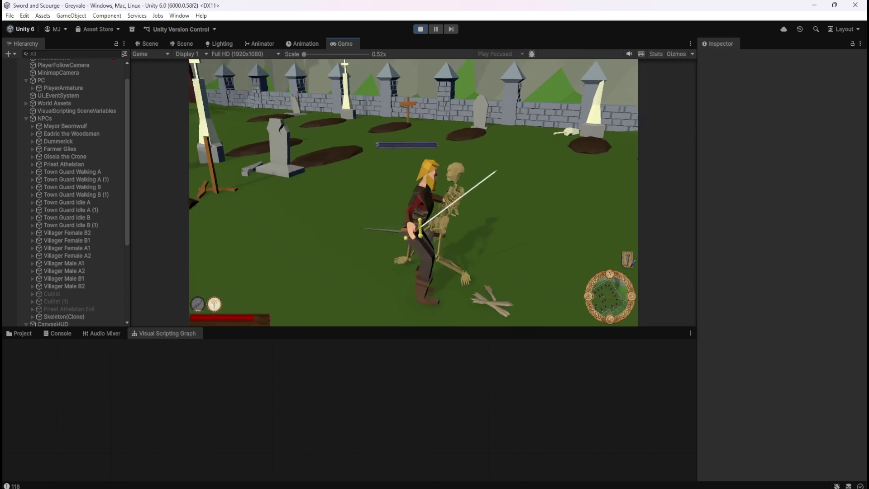
key(w)
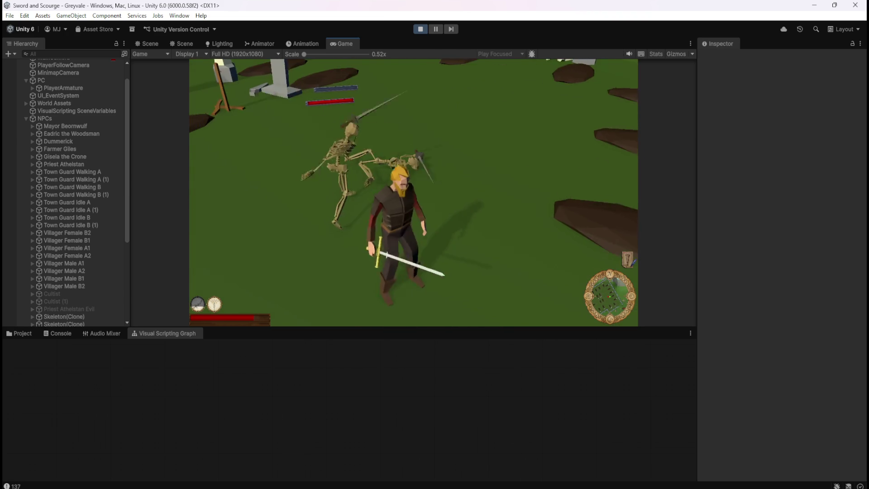
key(w)
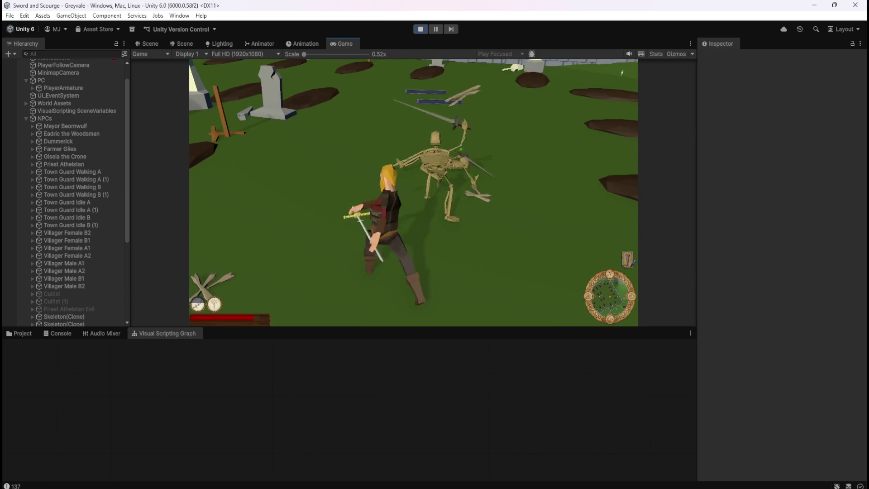
key(w)
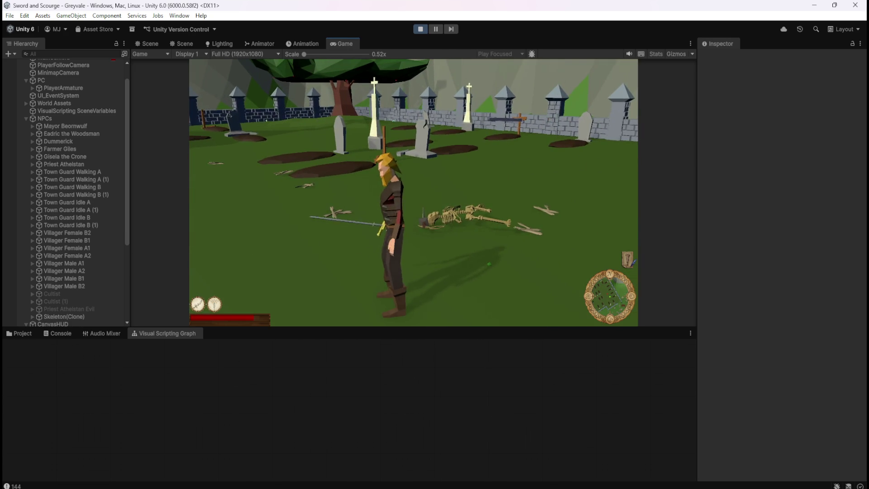
key(s)
key(w)
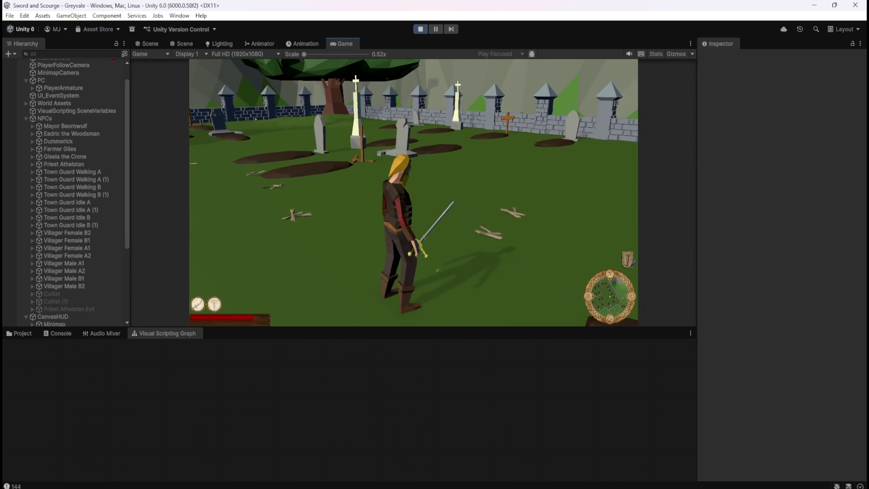
key(a)
key(Escape)
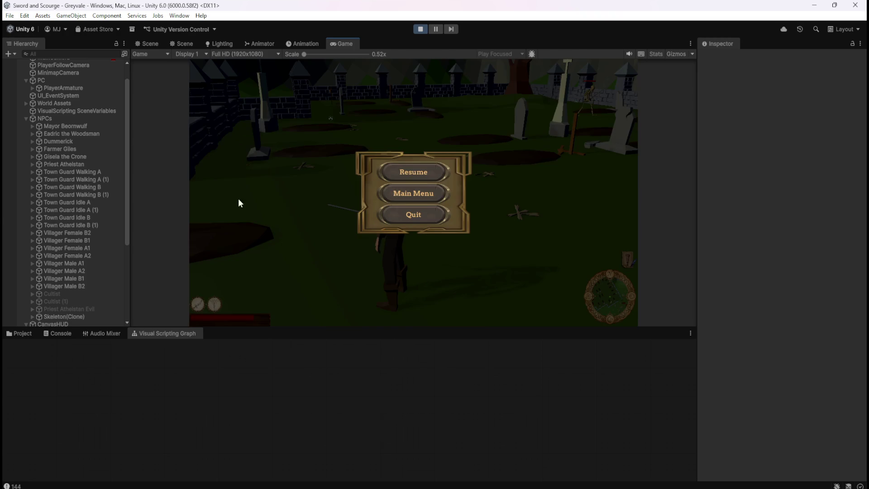
- Resume the game and kill the skeleton by the back wall
scroll(75, 222, down, 5)
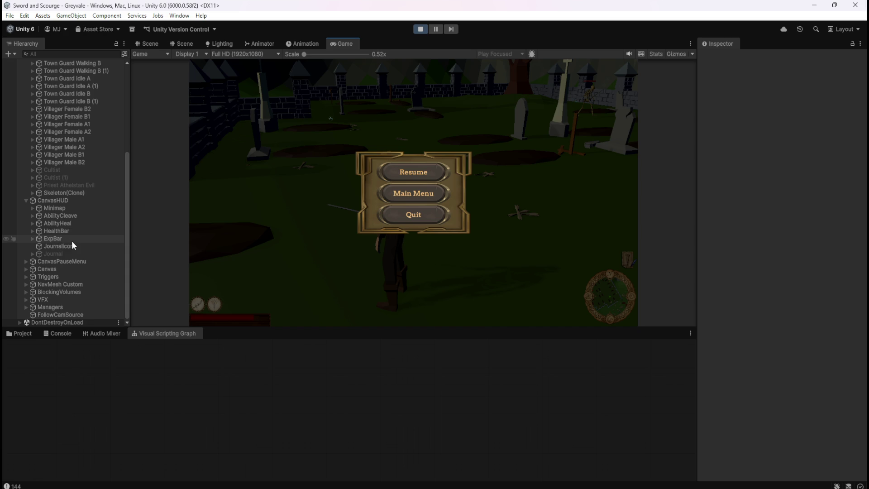
click(410, 172)
key(w)
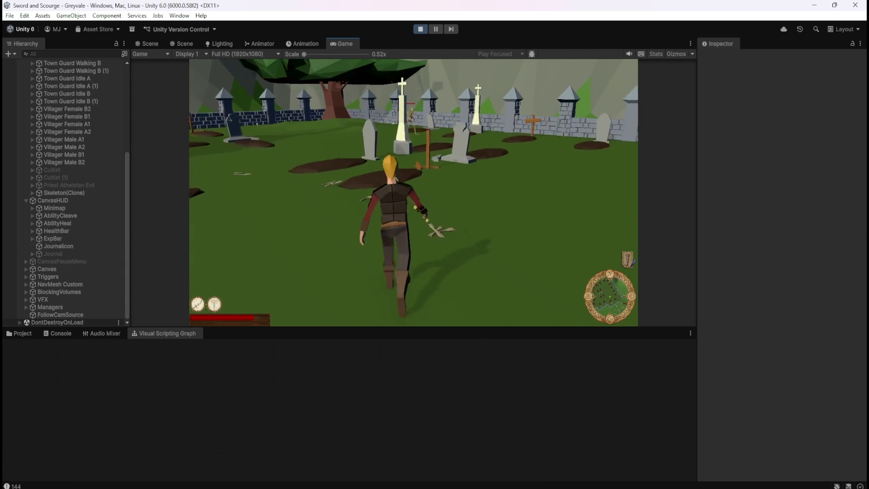
key(space)
key(space)
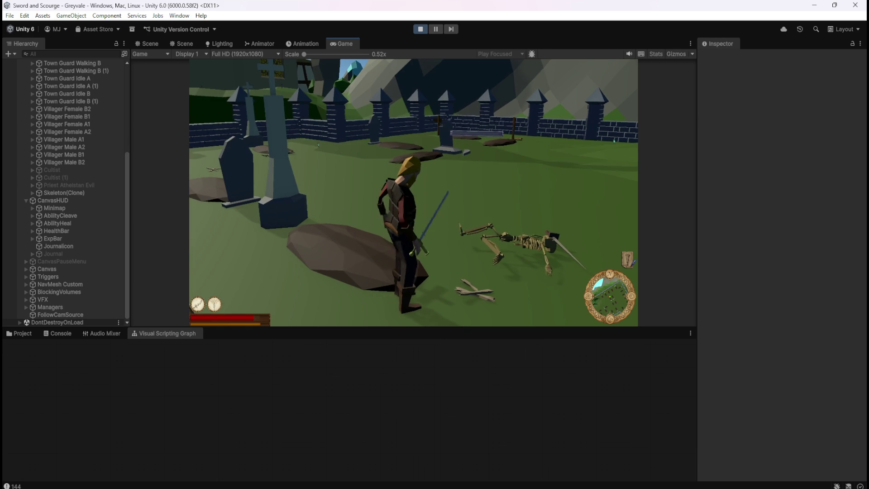
key(s)
key(a)
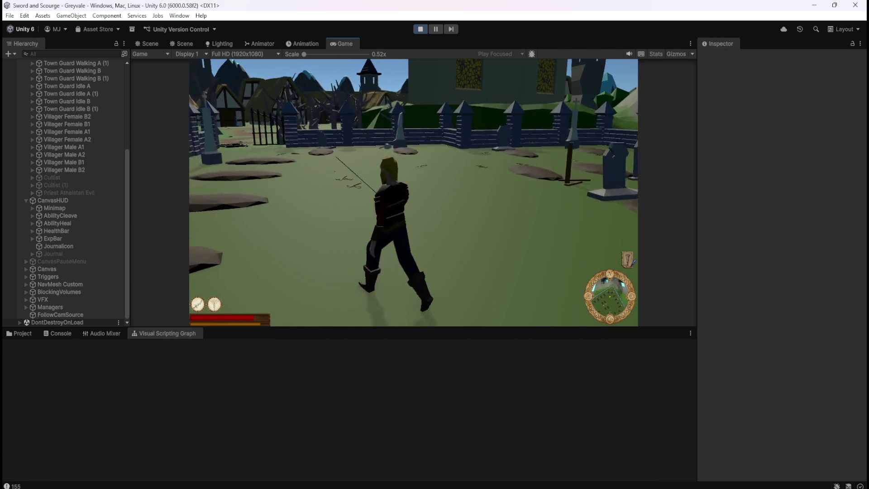
- Kill two more skeletons, including one near the gate, then pause the game
key(s)
key(w)
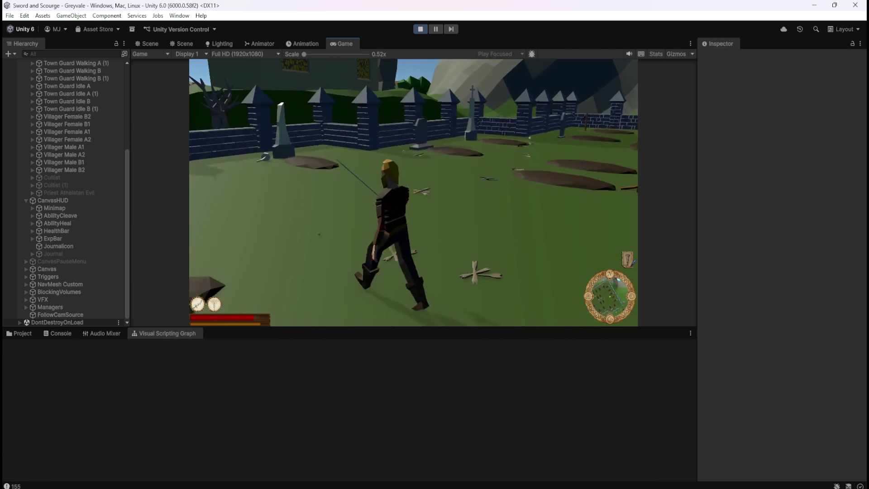
key(w)
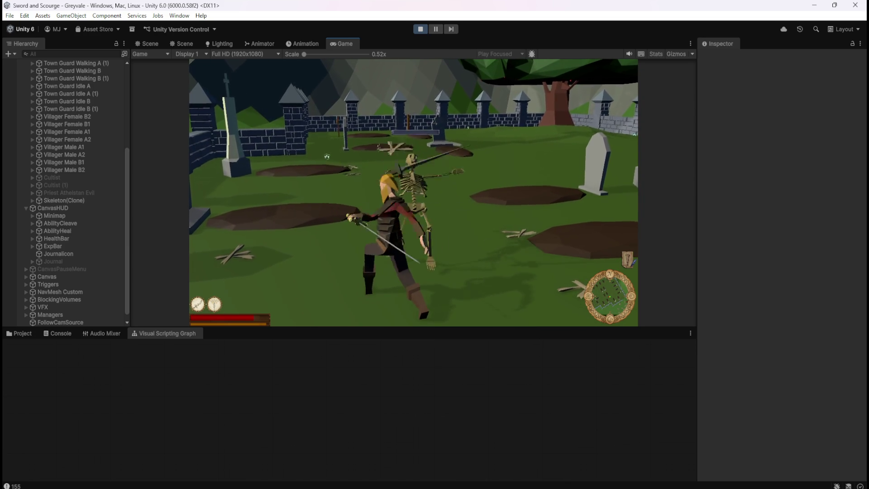
key(w)
key(w)
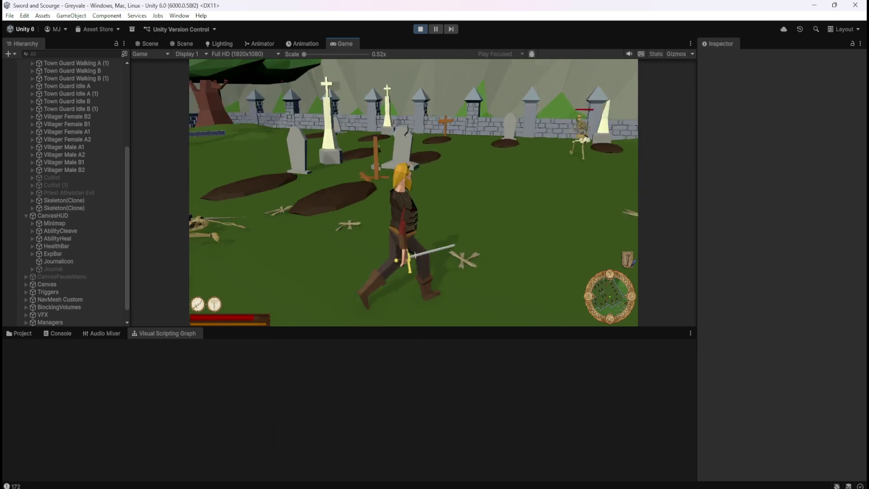
key(w)
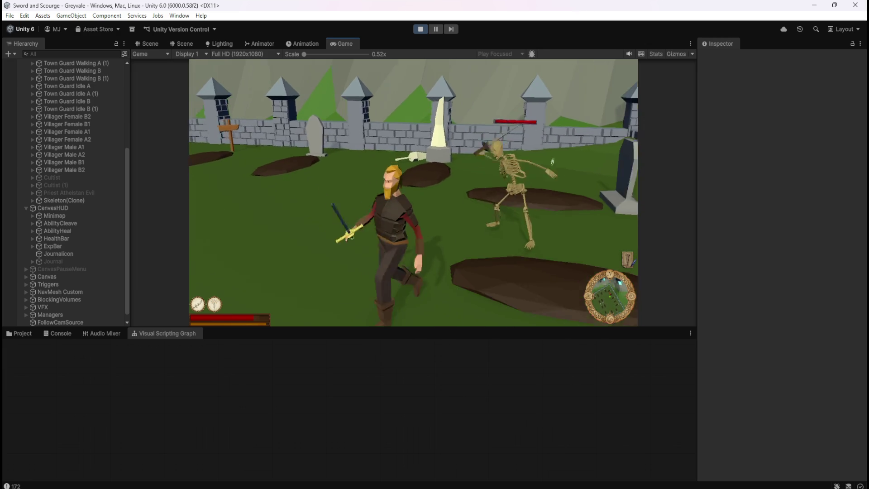
key(w)
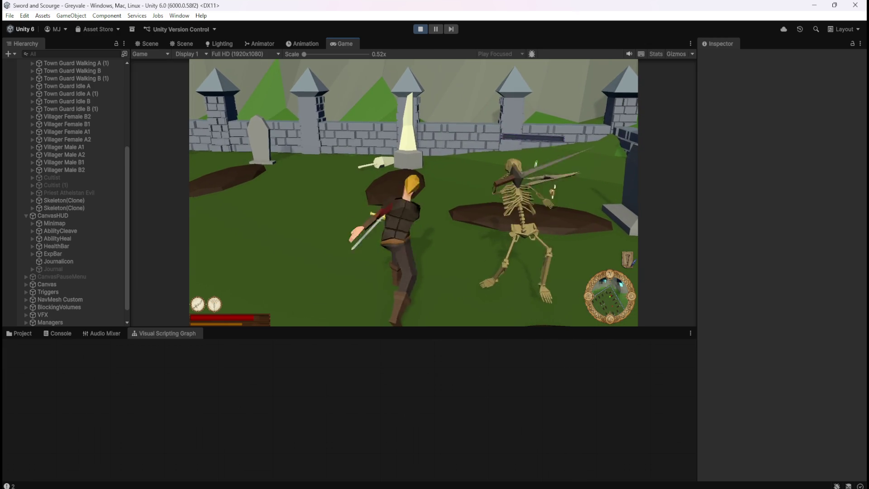
key(w)
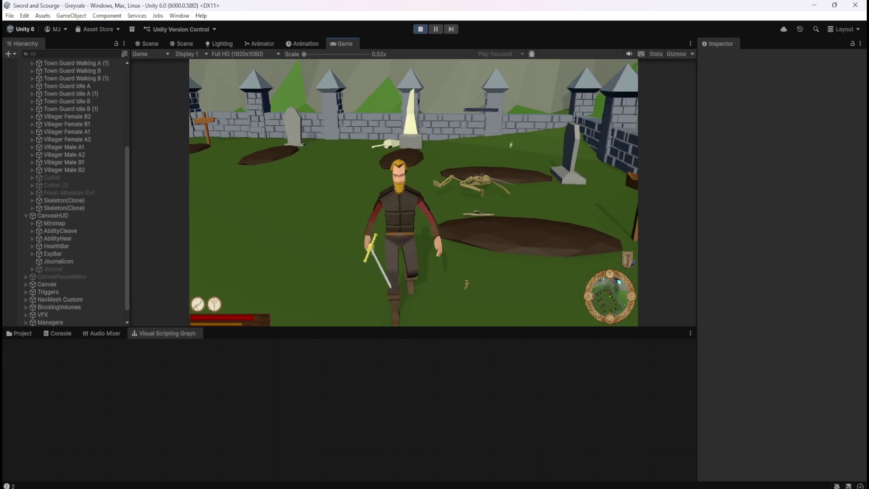
key(w)
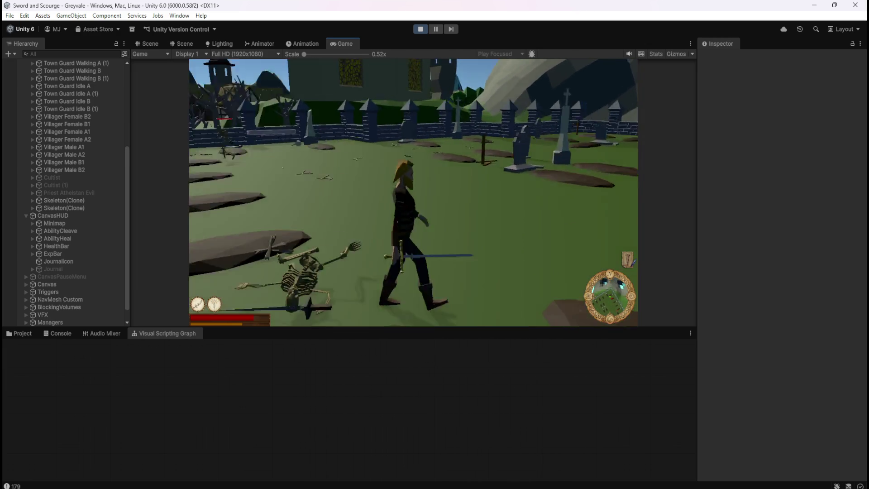
key(w)
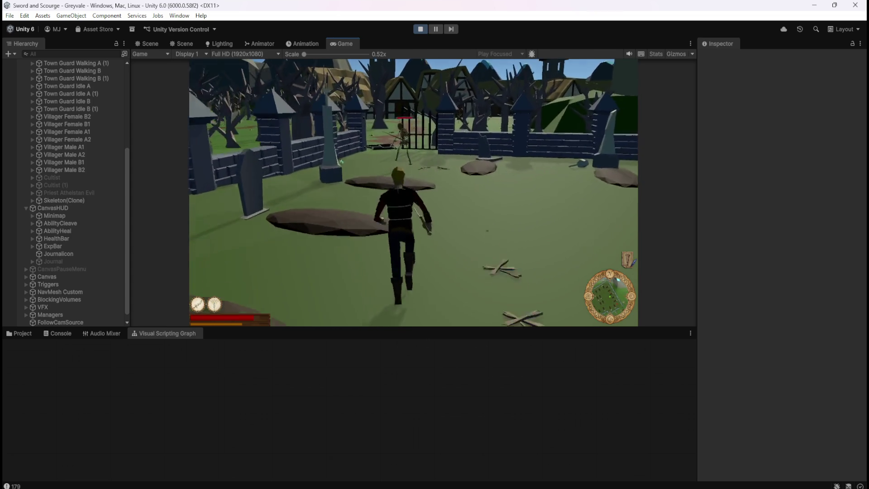
click(320, 201)
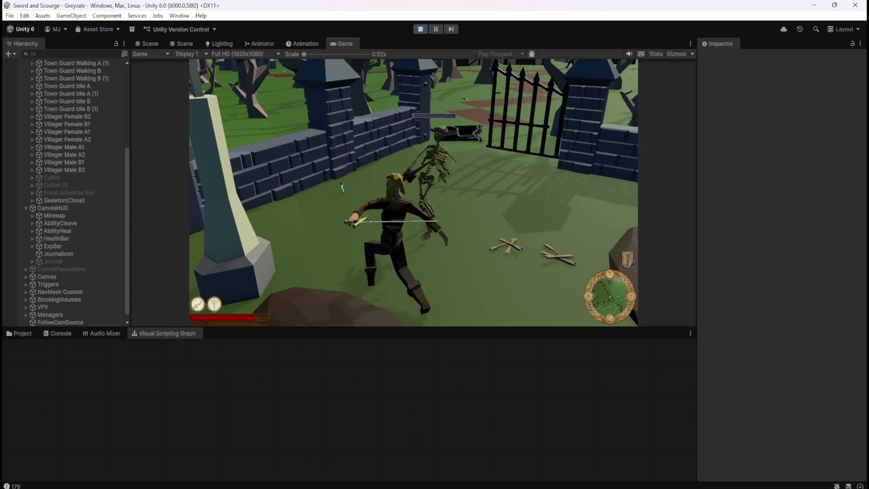
key(w)
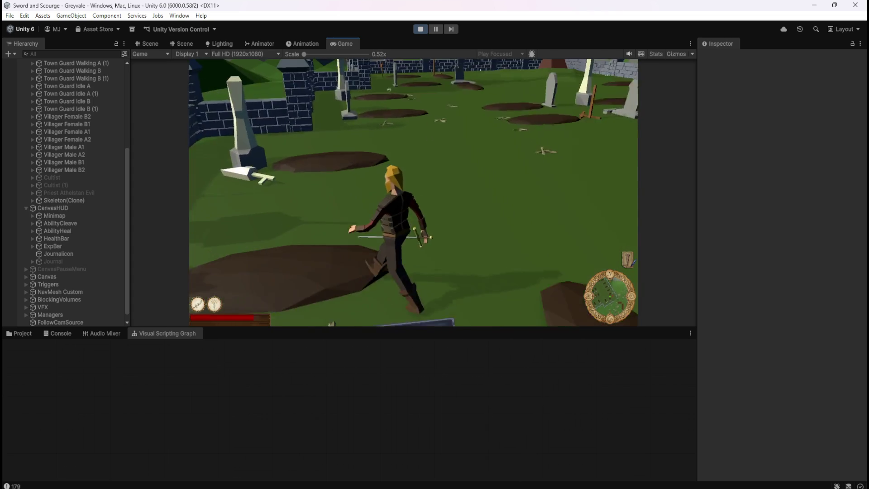
key(Escape)
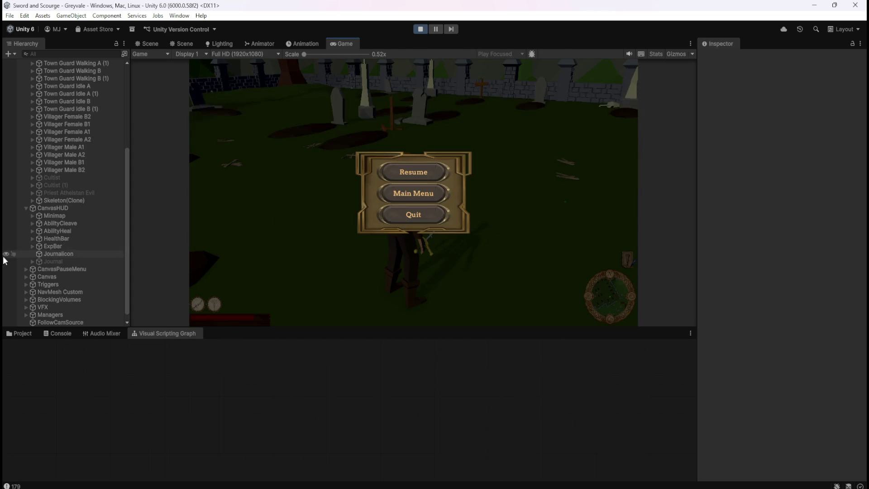
- Select the ExpBar object, resume and keep playing, then pause and stop Play mode
click(54, 247)
scroll(754, 271, down, 3)
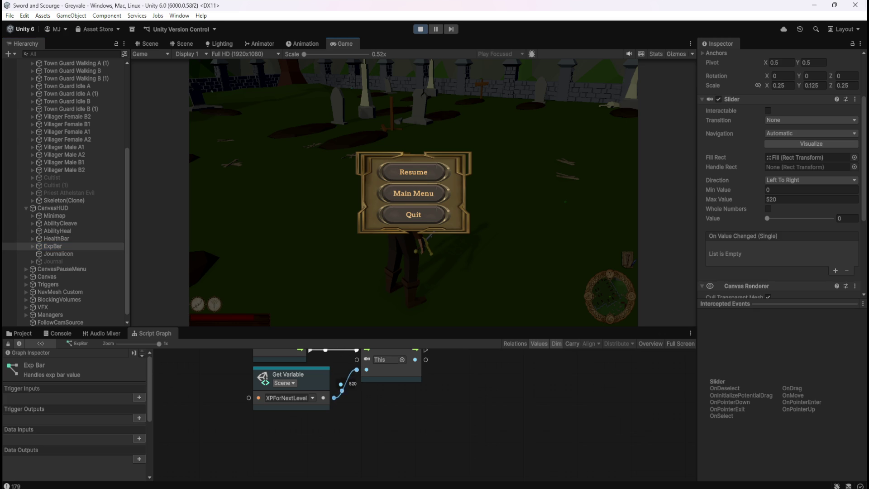
click(435, 172)
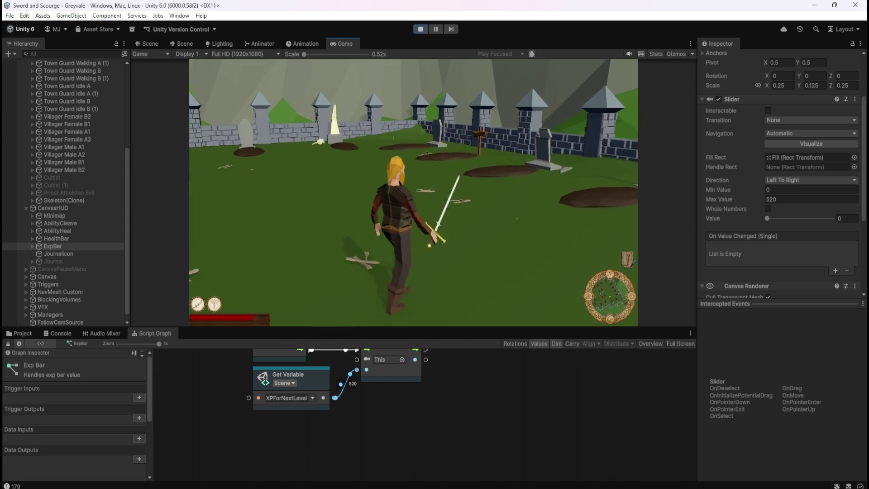
key(Escape)
click(420, 30)
- Select the Skeleton and view its script graph full-size
key(shift+space)
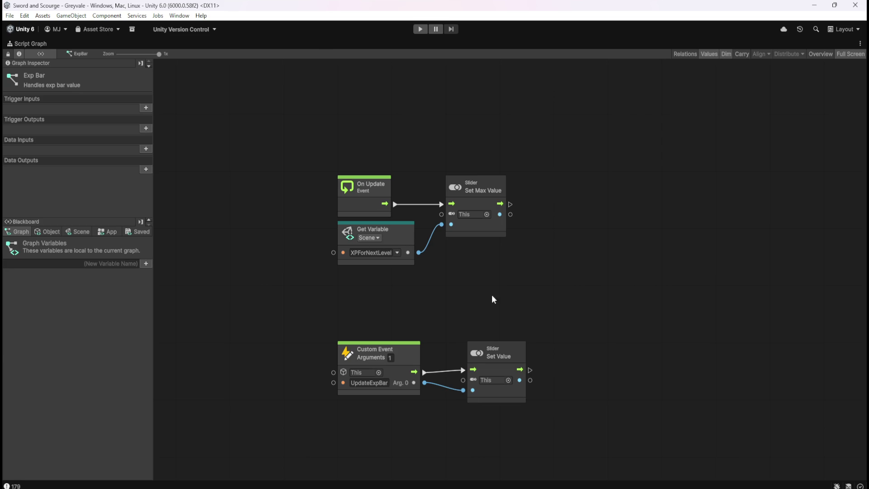
key(shift+space)
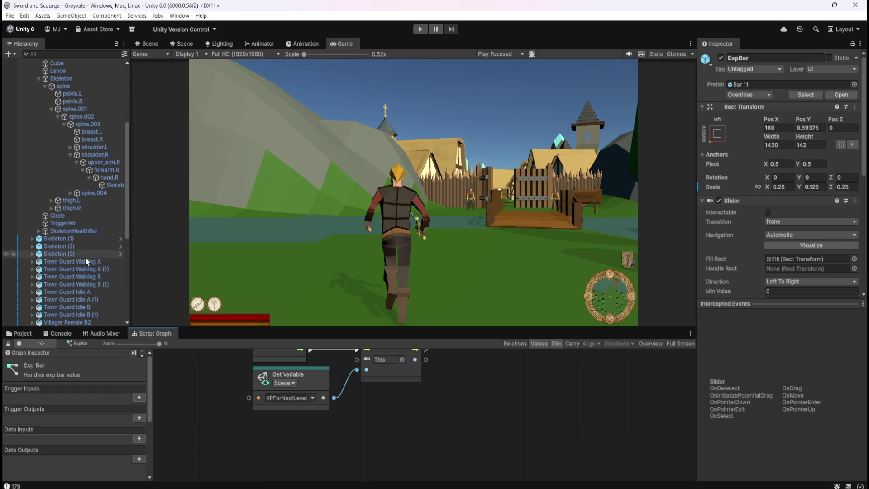
scroll(86, 253, up, 5)
click(75, 194)
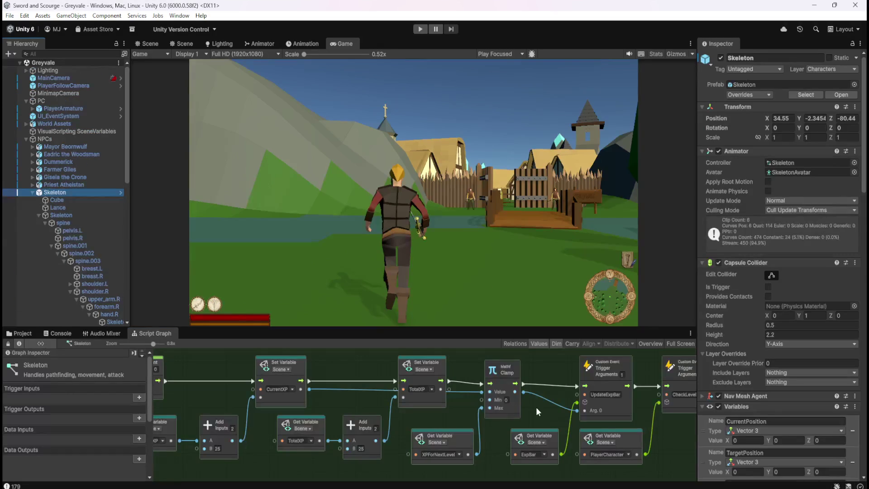
key(shift+space)
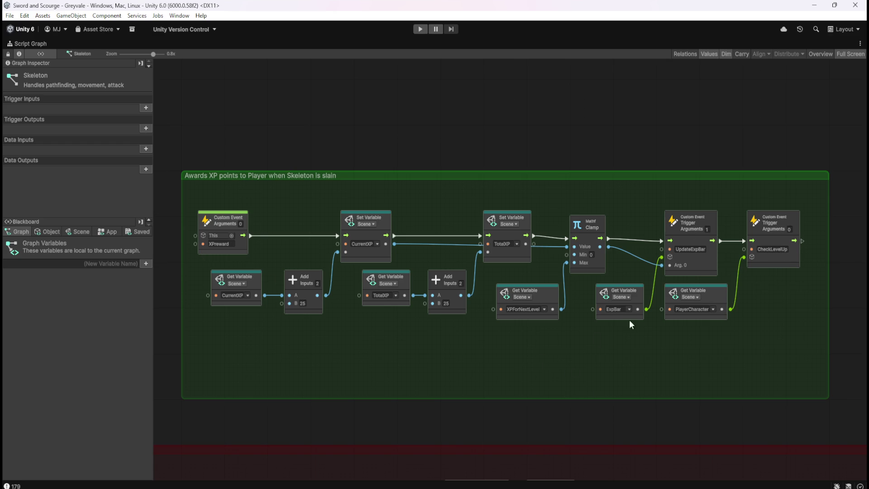
key(shift+space)
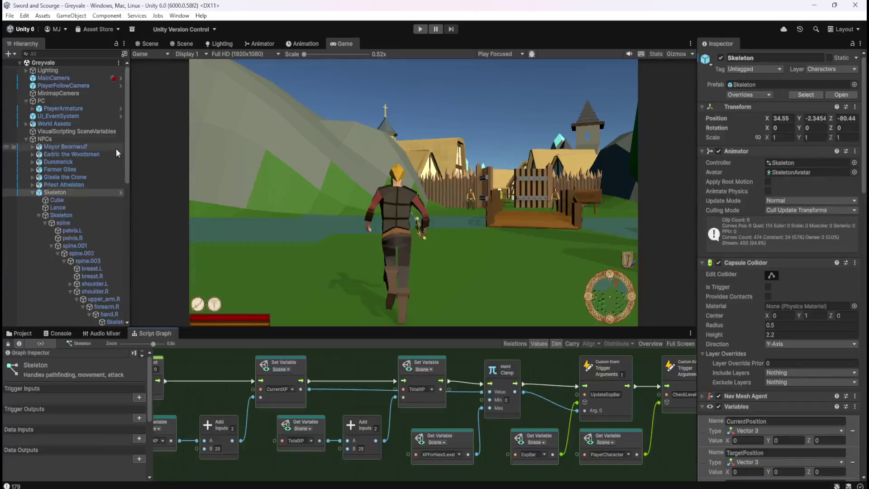
- Select the player character and maximize its script graph
click(53, 109)
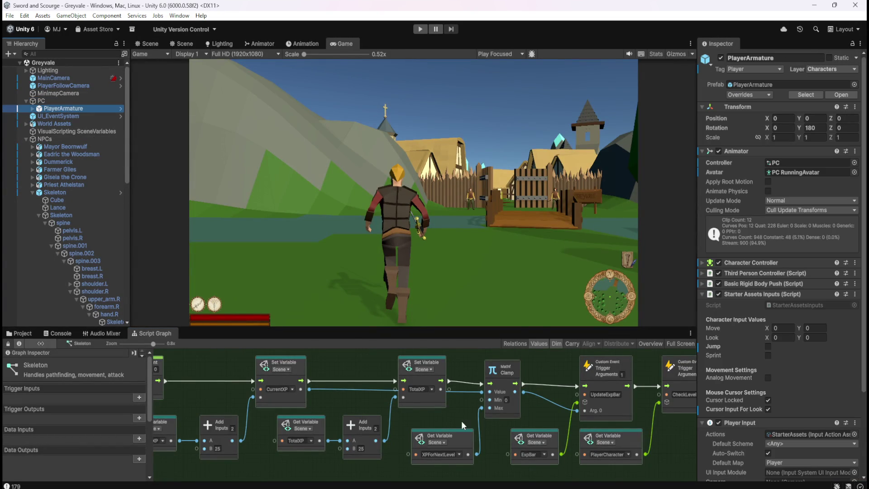
click(61, 191)
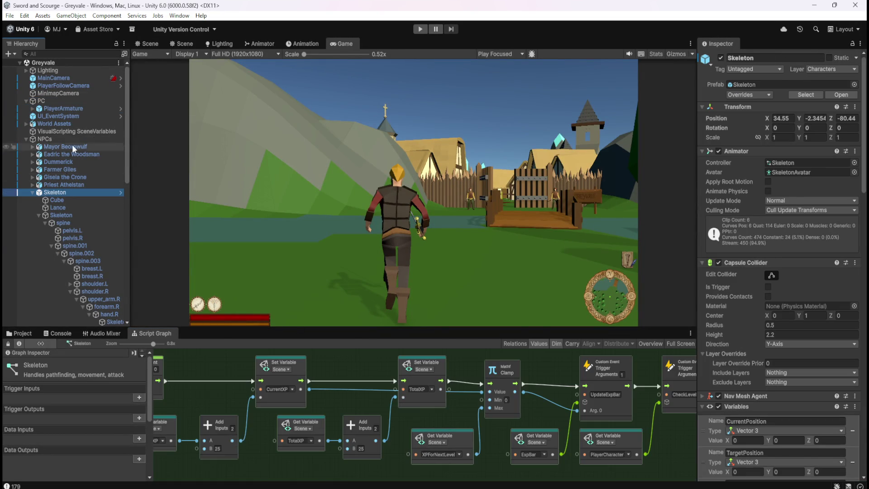
click(68, 110)
key(shift+space)
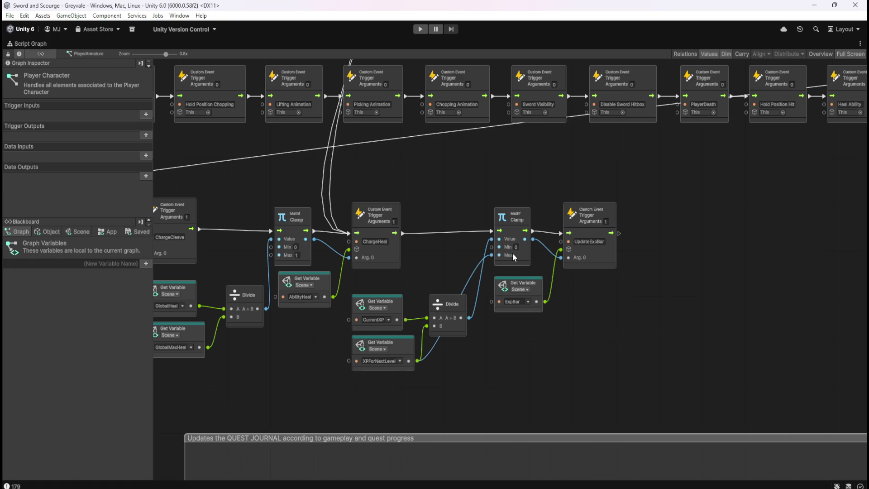
- Pan through the graph to review the quest journal and LEVEL UP formula groups
drag(617, 311, 756, 308)
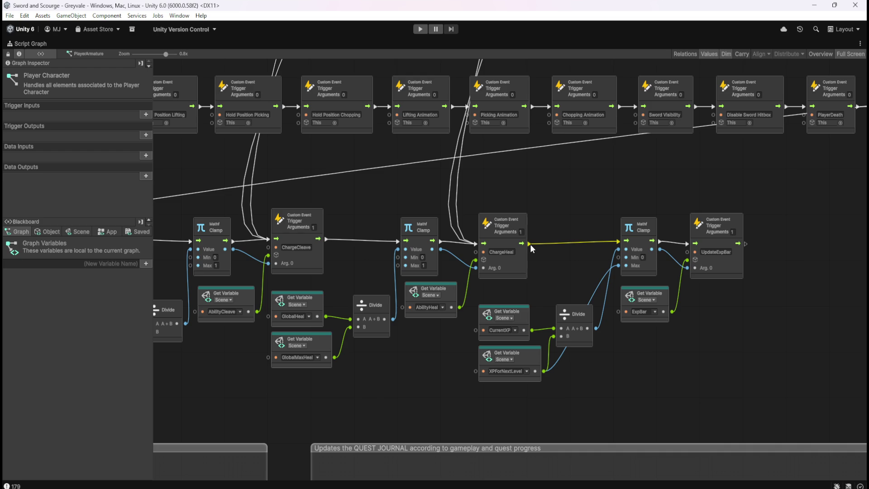
mouse_move(406, 320)
mouse_down()
mouse_move(417, 377)
mouse_move(866, 348)
mouse_move(610, 338)
mouse_move(349, 344)
mouse_up()
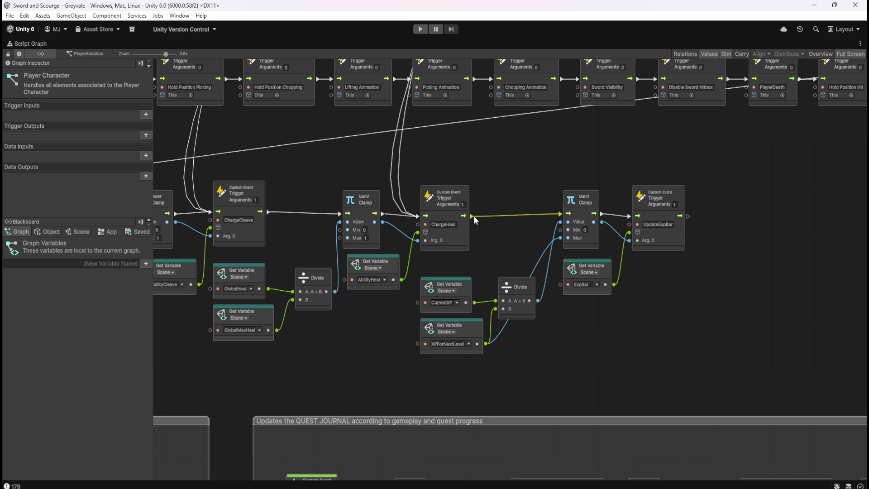
mouse_move(738, 282)
mouse_down()
mouse_move(733, 287)
mouse_move(395, 157)
mouse_move(700, 249)
mouse_move(691, 299)
mouse_move(444, 382)
mouse_up()
mouse_move(700, 389)
mouse_down()
mouse_move(301, 272)
mouse_move(9, 403)
mouse_up()
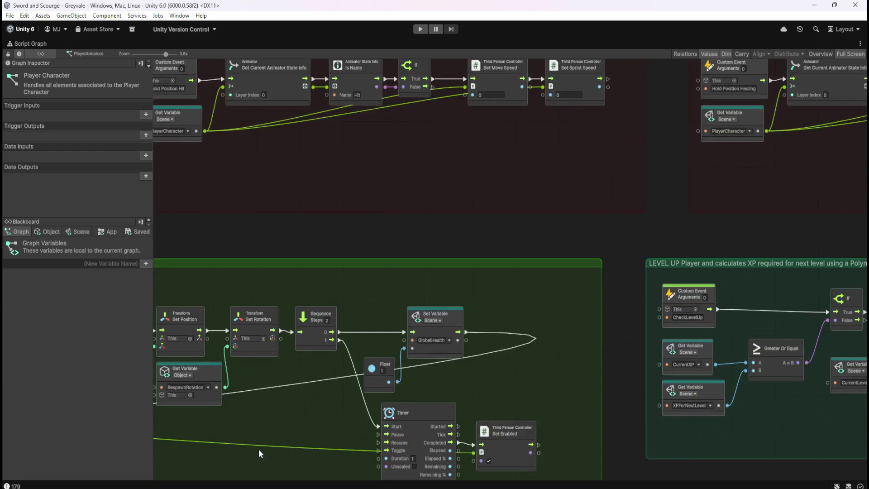
drag(625, 351, 144, 258)
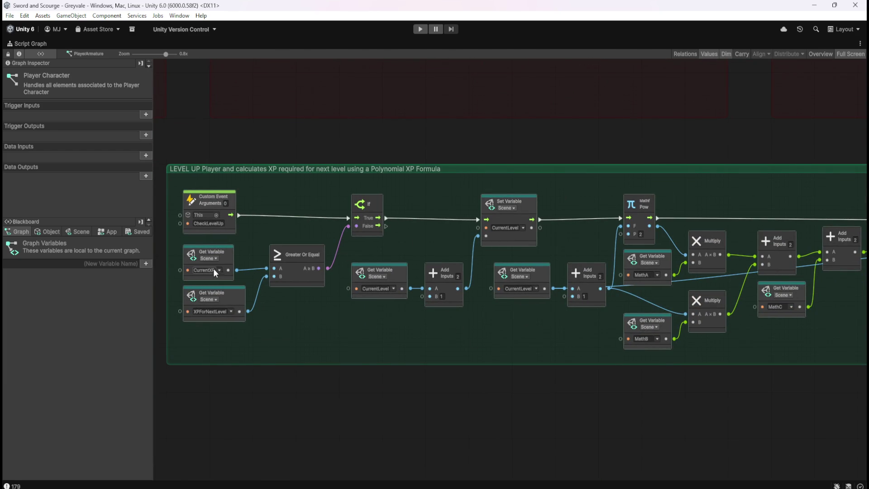
drag(563, 333, 318, 354)
drag(632, 342, 523, 338)
mouse_move(721, 279)
mouse_down()
mouse_move(636, 322)
mouse_move(495, 315)
mouse_up()
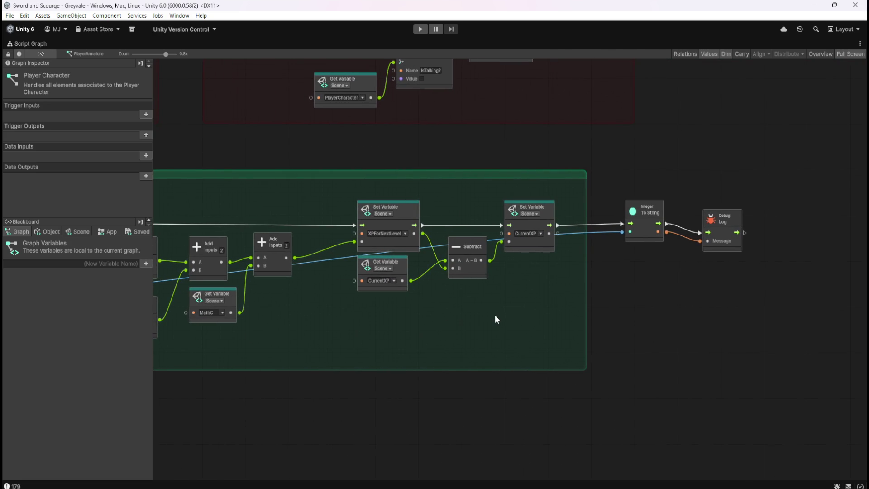
scroll(495, 319, left, 3)
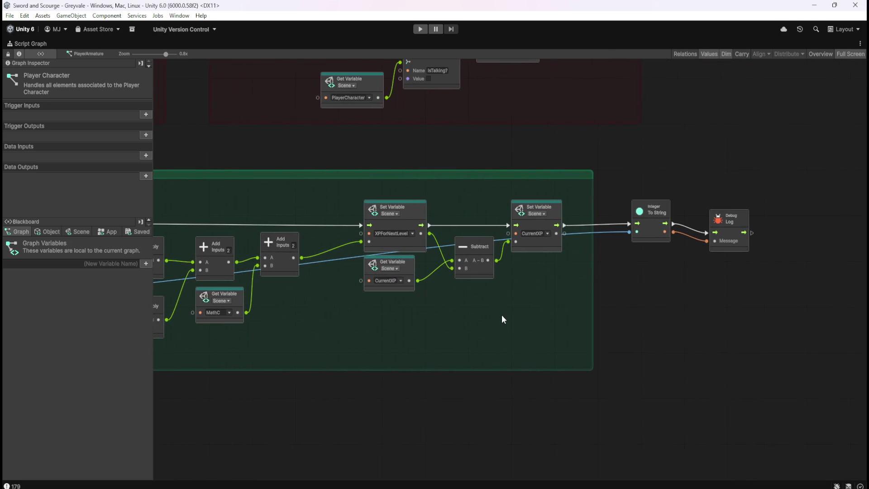
drag(403, 338, 650, 348)
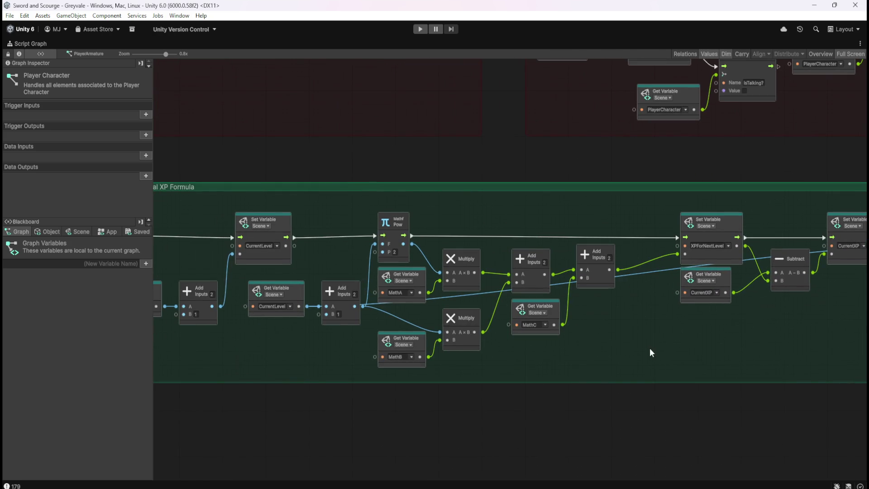
key(shift+space)
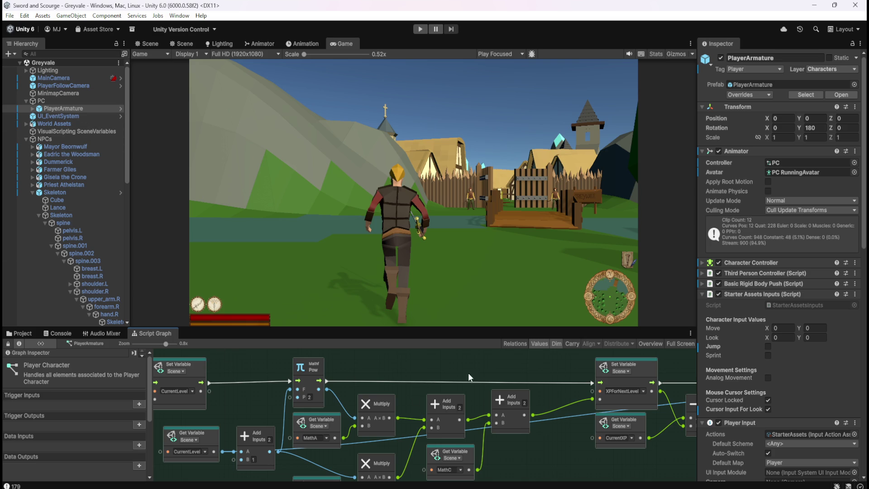
- Delete the link from the ChargeHeal trigger to the Clamp node
key(shift+space)
scroll(751, 279, down, 6)
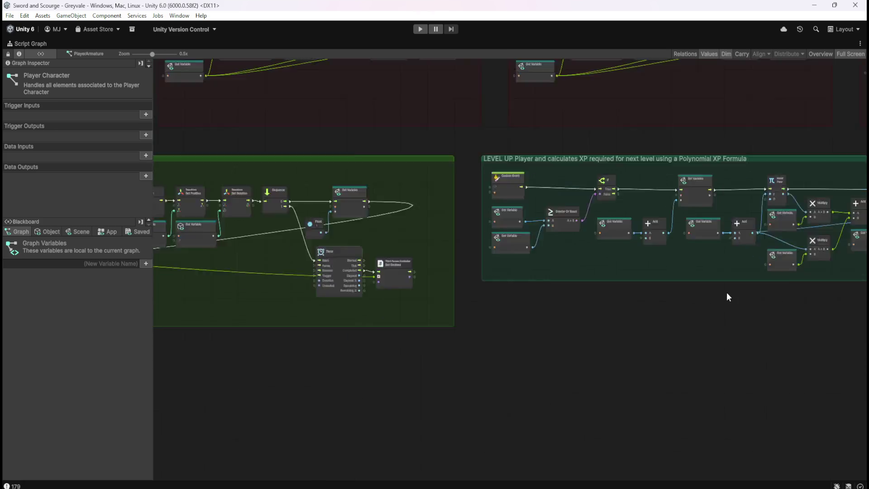
scroll(695, 198, up, 4)
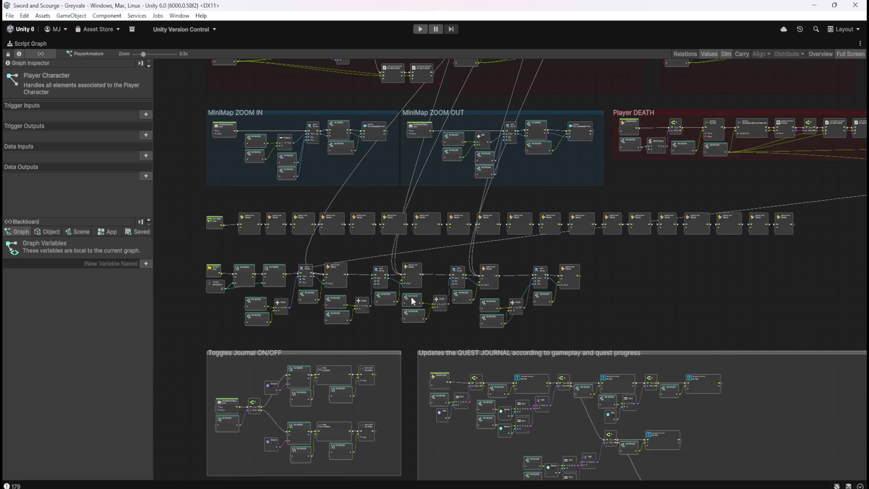
scroll(770, 276, up, 3)
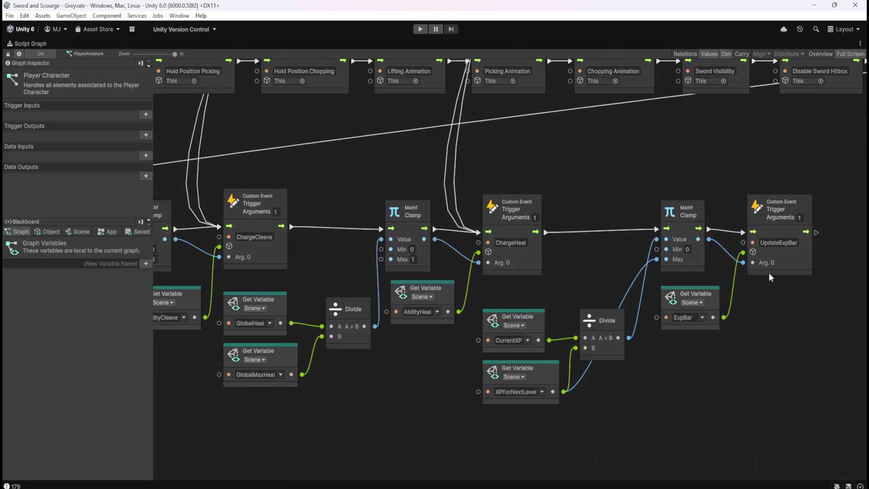
right_click(544, 233)
key(shift+space)
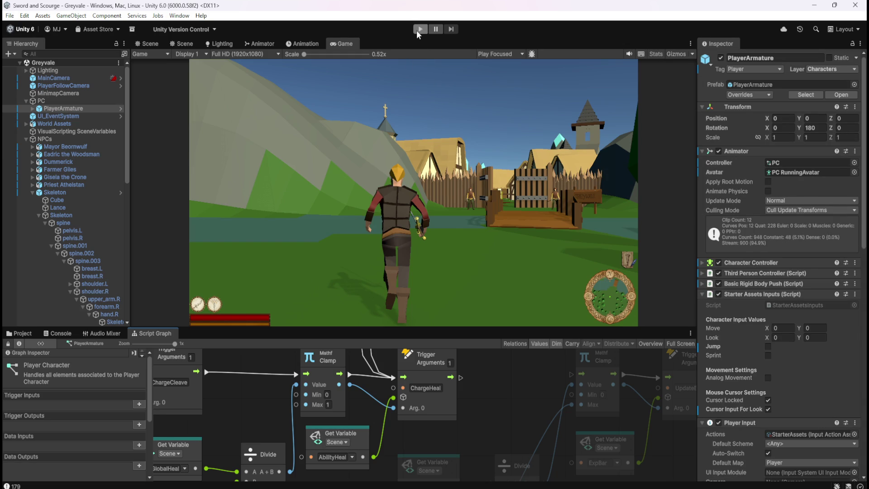
- Play-test, pause, confirm the ExpBar slider's Max Value is 340, then resume
click(420, 29)
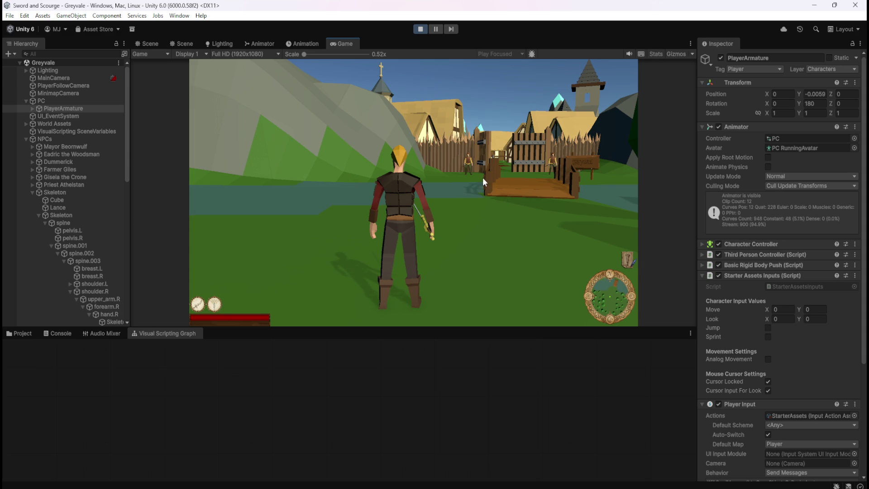
click(493, 173)
key(shift+w)
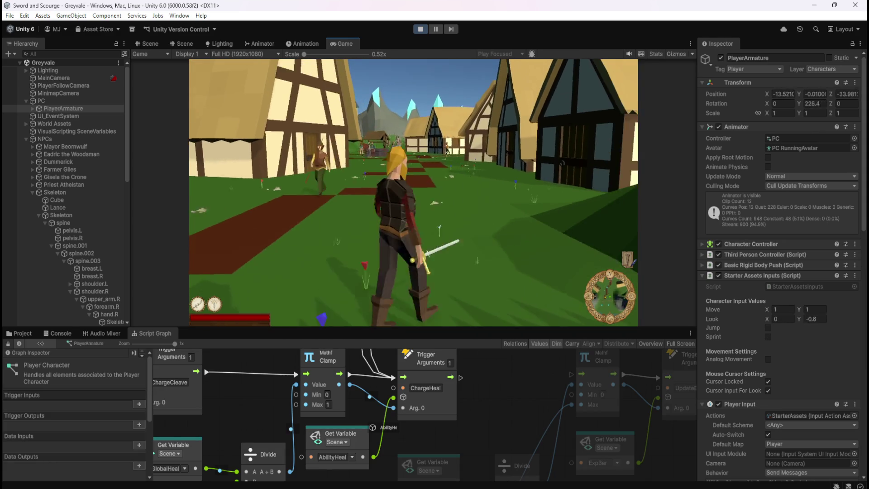
key(Escape)
scroll(94, 203, down, 15)
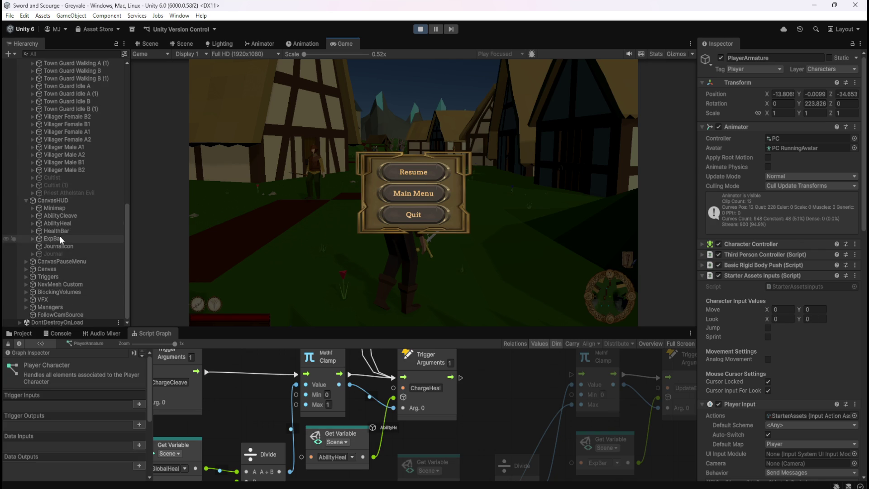
click(61, 239)
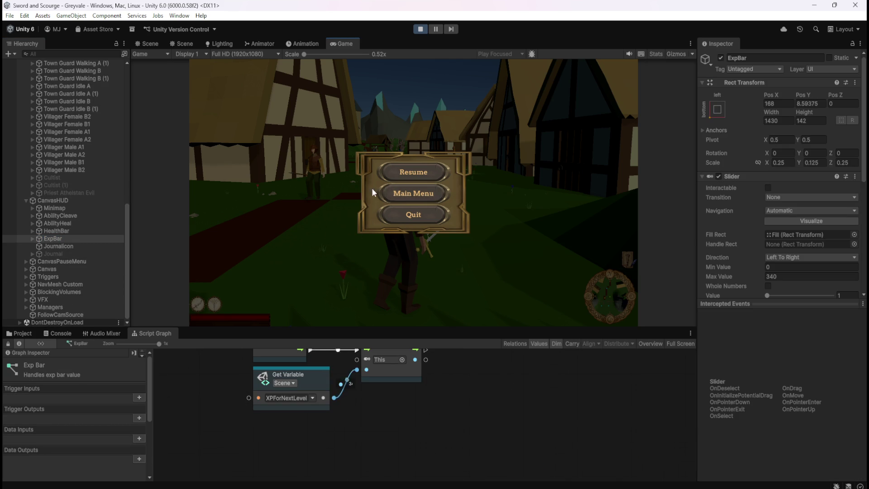
click(437, 175)
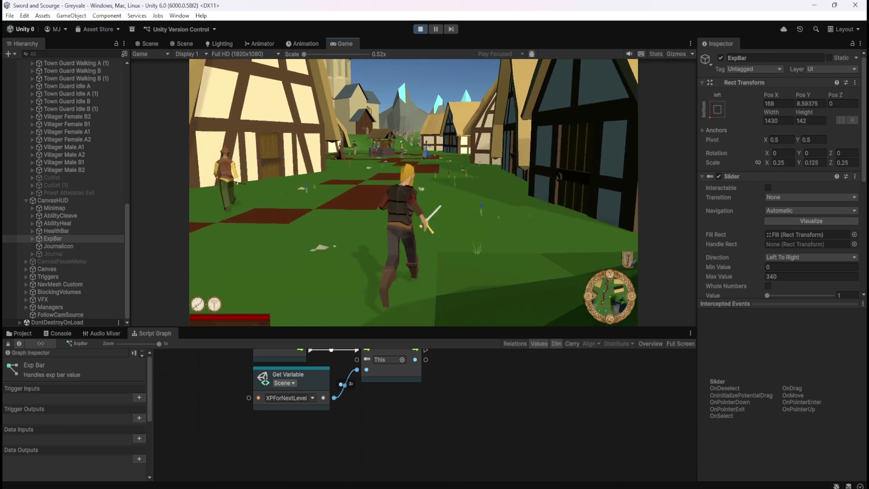
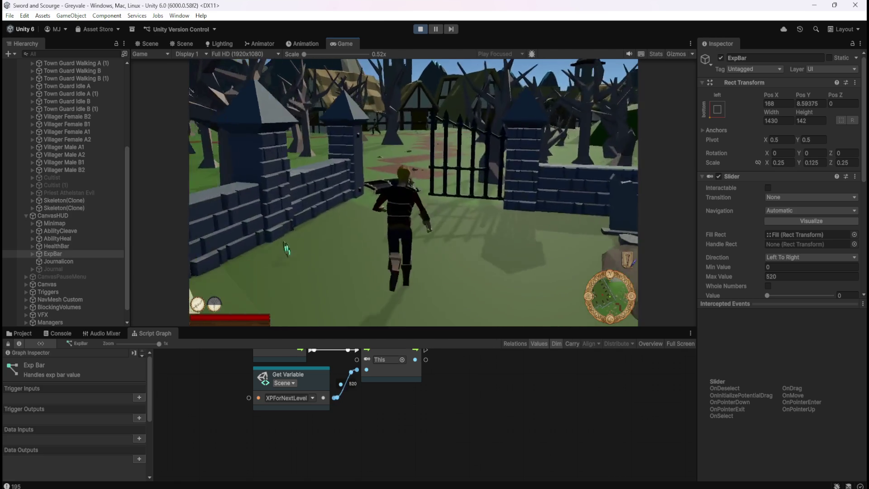
- Bring up the pause menu and exit Play mode with the toolbar Play button
key(Escape)
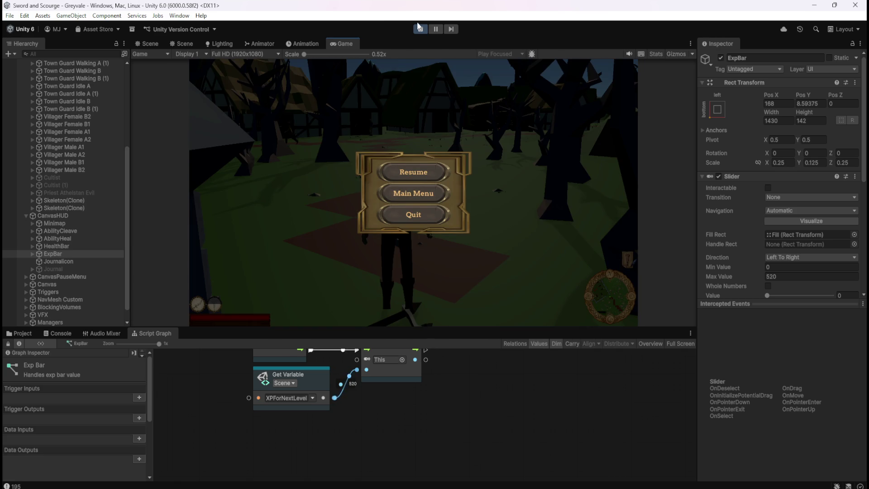
click(420, 29)
scroll(85, 251, up, 6)
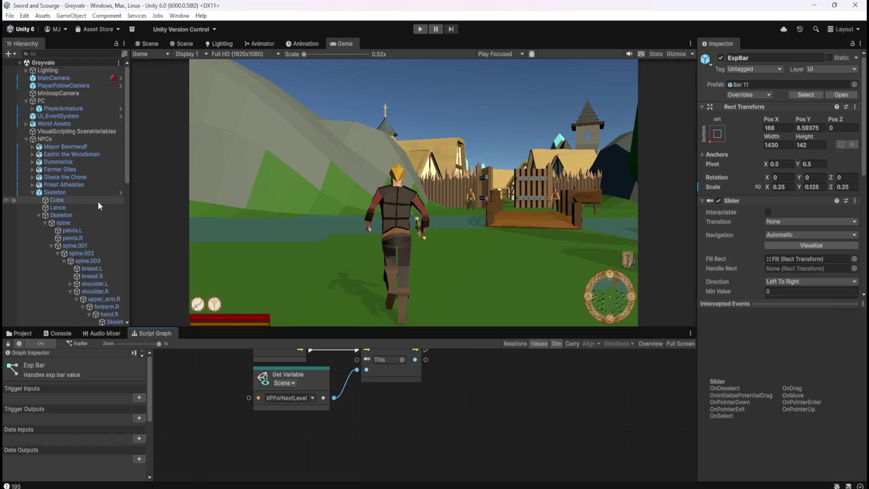
- Select PlayerArmature, maximize its Script Graph, and nudge the UpdateExpBar nodes slightly right
click(83, 108)
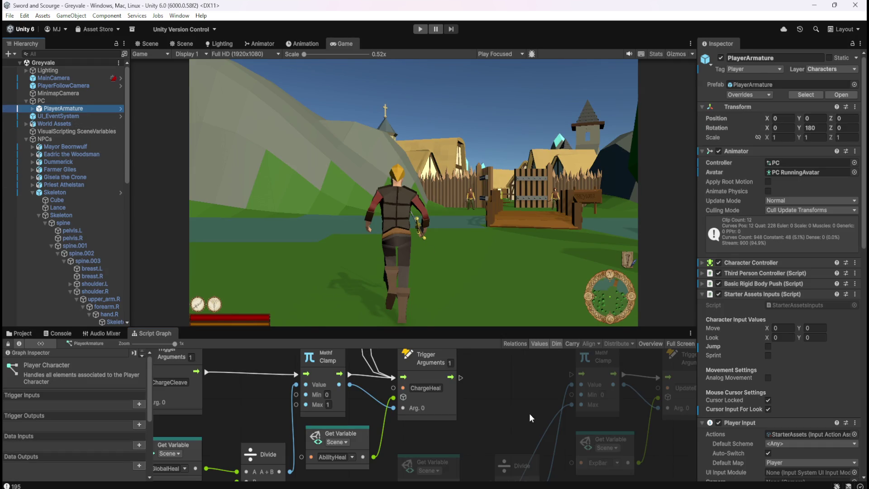
key(shift+space)
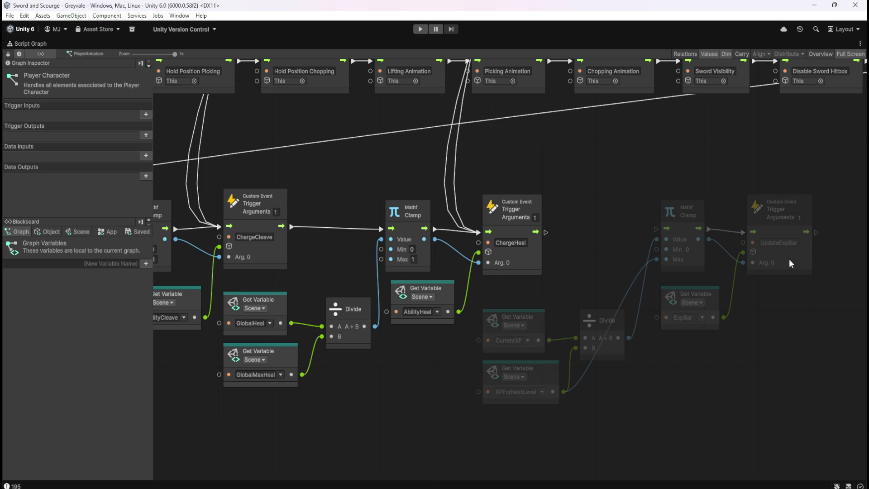
drag(831, 244, 544, 412)
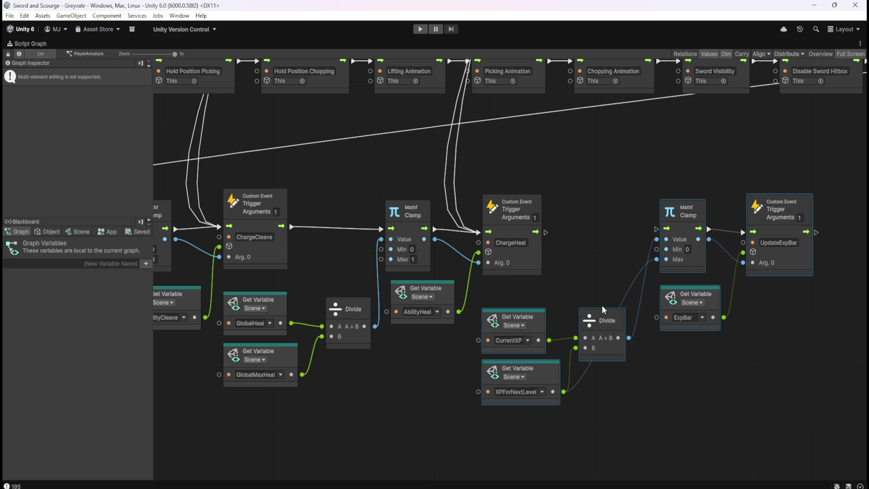
drag(688, 257, 719, 263)
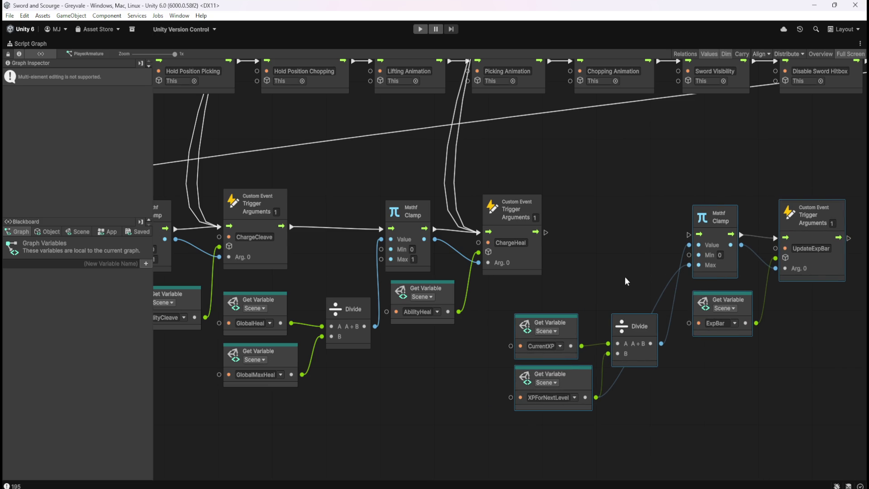
- Carry the selected exp-bar nodes past the RESPAWN group toward the LEVEL UP group
scroll(351, 247, down, 4)
scroll(545, 228, up, 3)
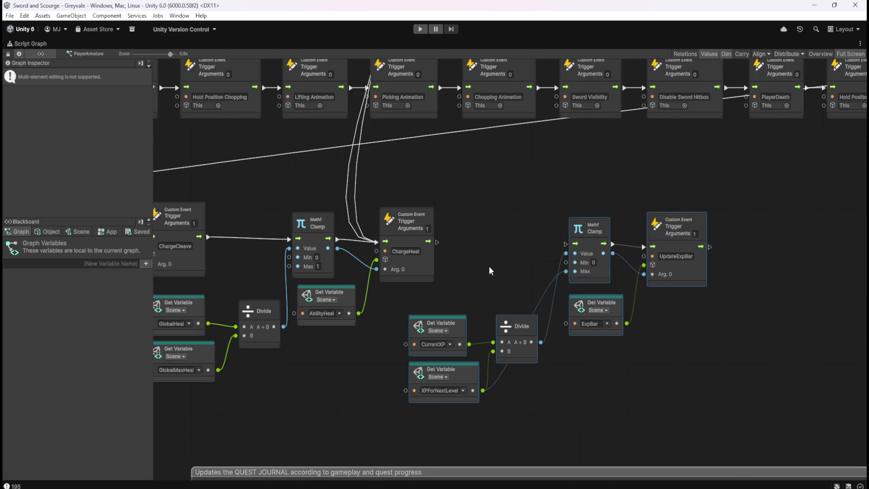
scroll(538, 271, down, 6)
mouse_move(597, 260)
mouse_down()
mouse_move(284, 288)
mouse_move(756, 252)
mouse_up()
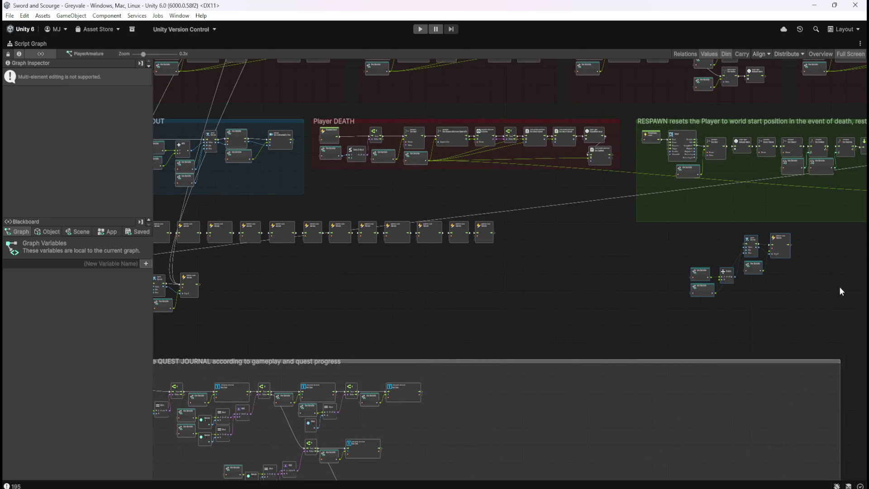
scroll(579, 245, up, 5)
scroll(712, 334, up, 1)
drag(713, 334, 428, 298)
scroll(427, 298, down, 4)
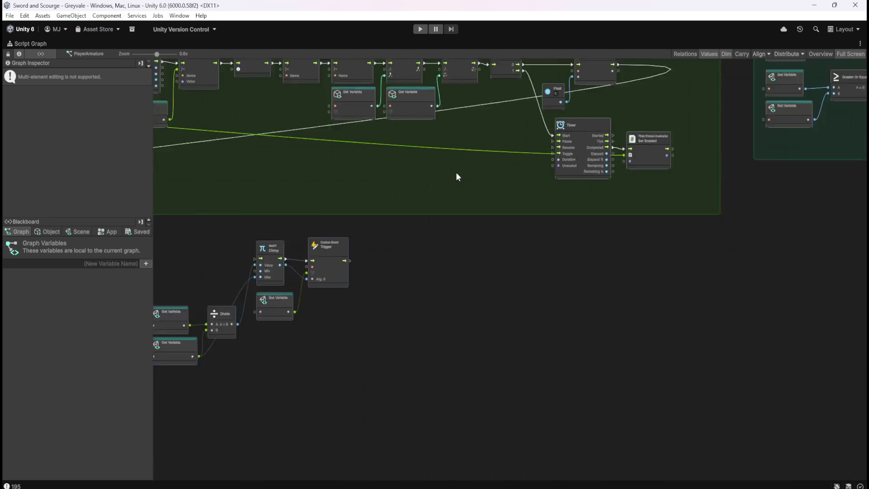
mouse_move(373, 256)
mouse_down()
mouse_move(763, 264)
mouse_move(838, 227)
mouse_move(472, 379)
mouse_up()
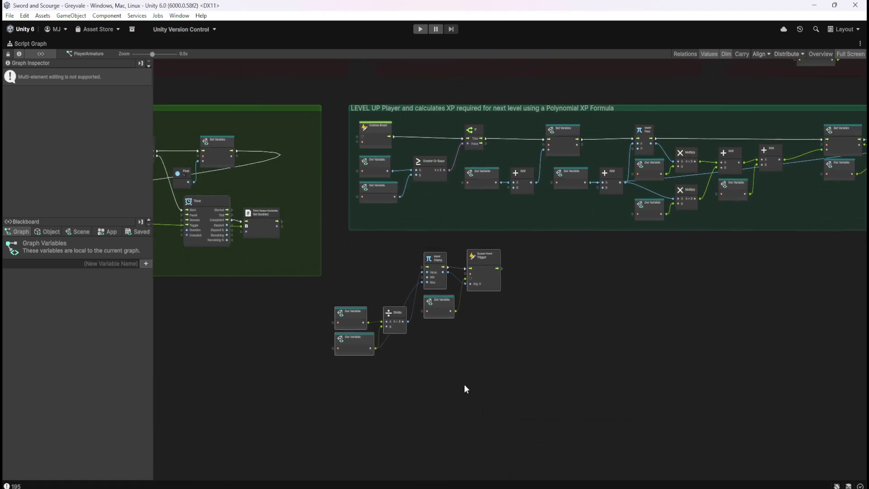
- Place the exp-bar nodes at the LEVEL UP group's end below Debug Log, then deselect
scroll(616, 134, up, 3)
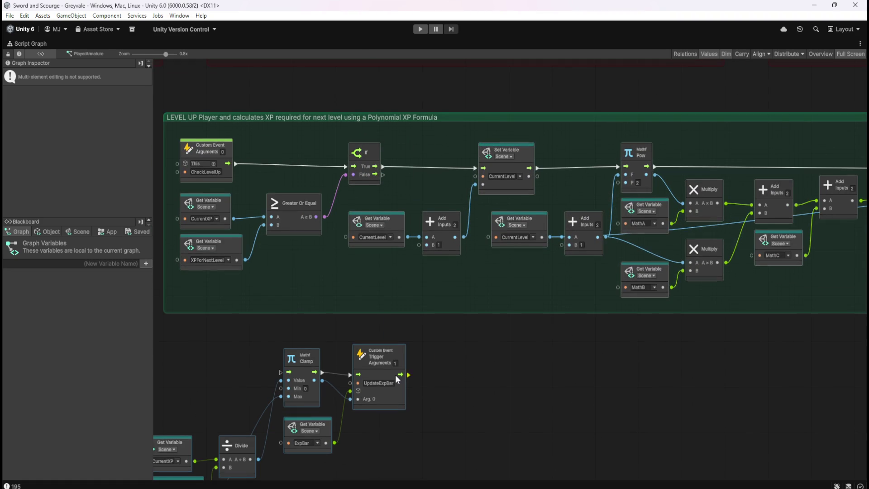
mouse_move(385, 395)
mouse_down()
mouse_move(776, 361)
mouse_move(775, 373)
mouse_up()
mouse_move(739, 427)
mouse_down()
mouse_move(727, 437)
mouse_move(453, 384)
mouse_up()
drag(450, 332, 715, 340)
drag(780, 338, 660, 363)
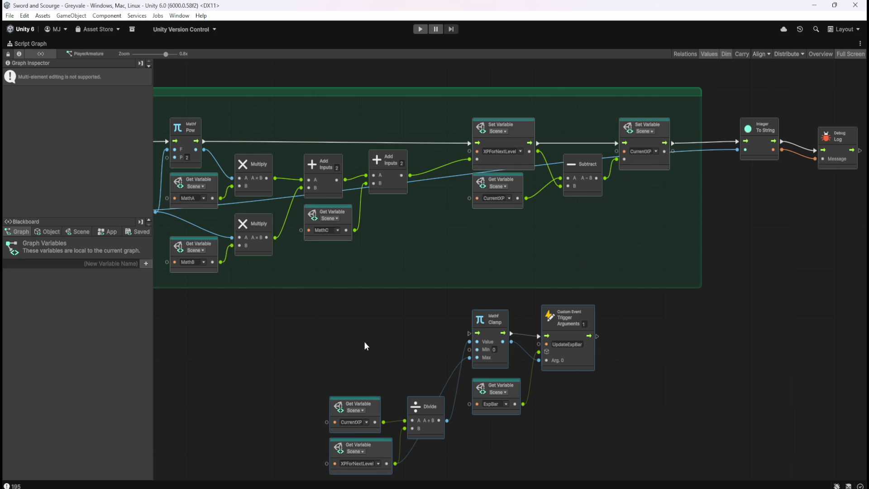
mouse_move(613, 413)
mouse_down()
mouse_move(562, 362)
mouse_move(483, 336)
mouse_move(719, 310)
mouse_move(822, 202)
mouse_move(818, 221)
mouse_up()
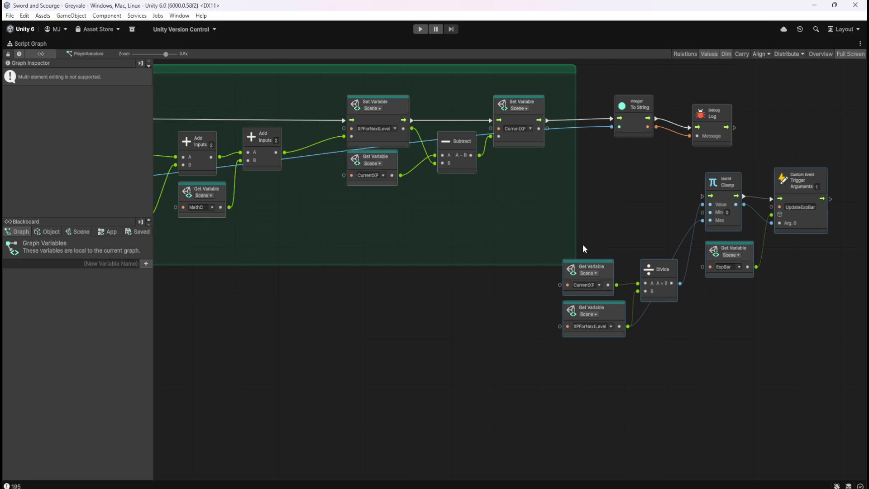
drag(637, 221, 599, 238)
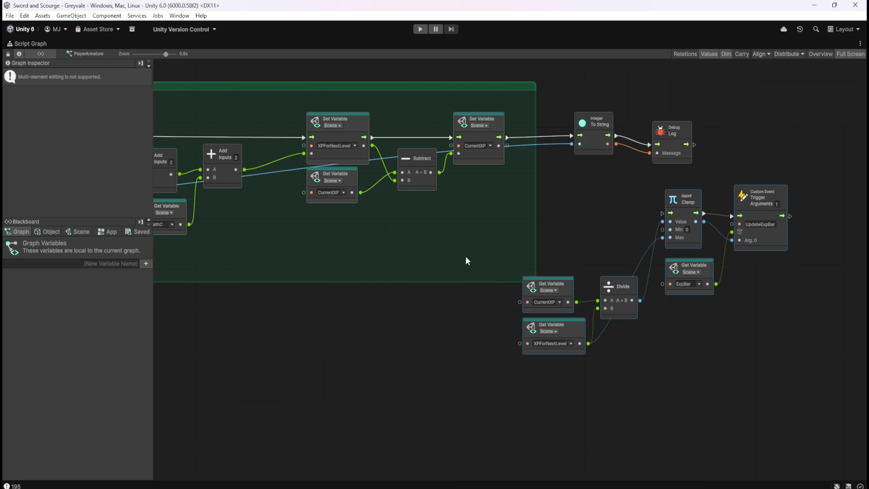
click(591, 211)
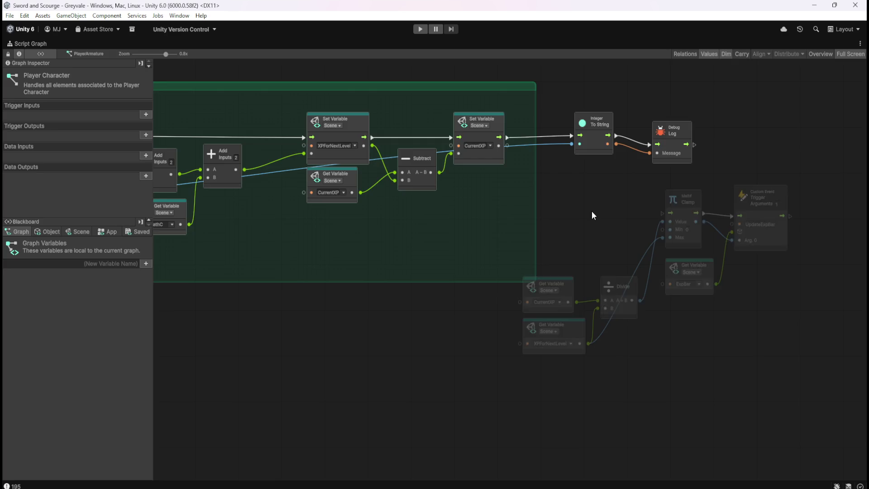
- Switch to the Skeleton object and show its XP award nodes in a maximized graph
key(shift+space)
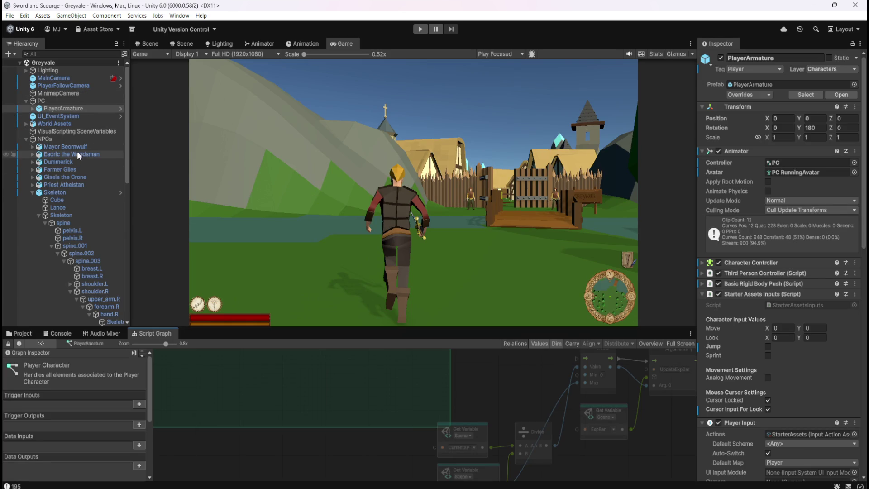
click(64, 192)
key(shift+space)
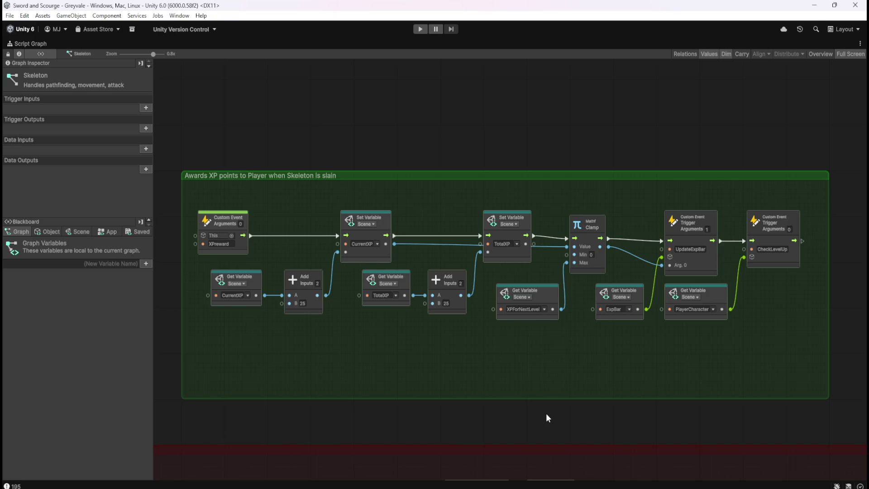
drag(670, 369, 540, 350)
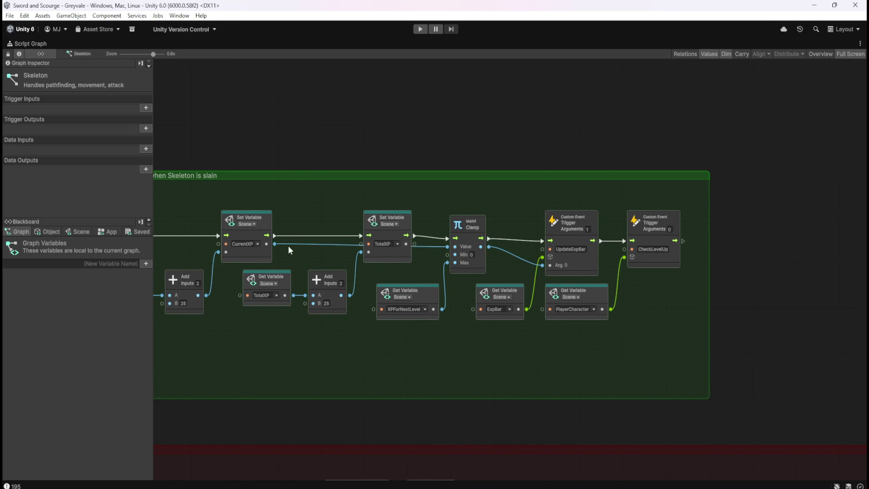
- Copy the Set CurrentXP, Clamp and XPForNextLevel nodes, then return to PlayerArmature
click(271, 252)
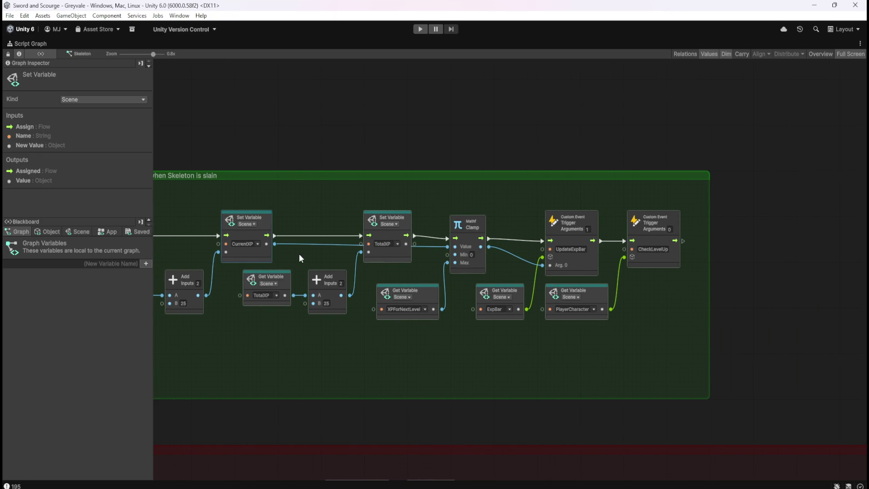
click(316, 232)
click(257, 252)
ctrl+click(479, 266)
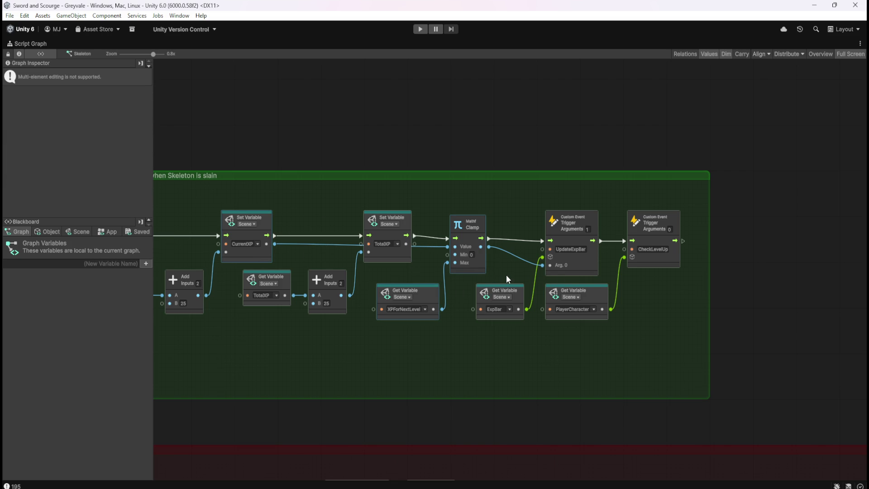
click(545, 363)
key(shift+space)
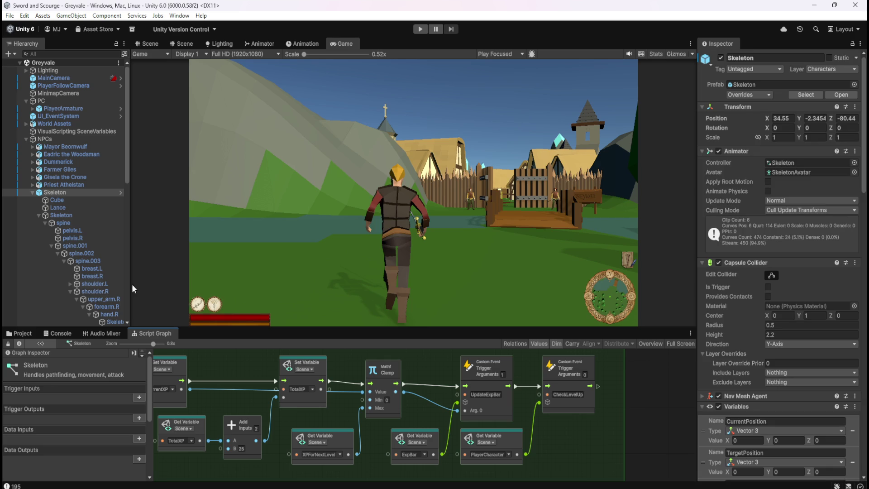
click(75, 110)
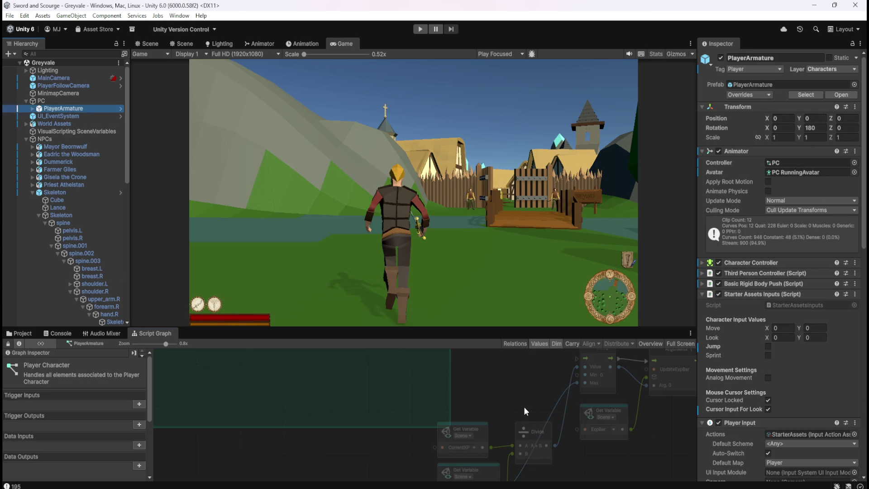
- Paste the copied XP nodes into the Player Character graph and wire Set CurrentXP into Clamp
key(shift+space)
key(ctrl+v)
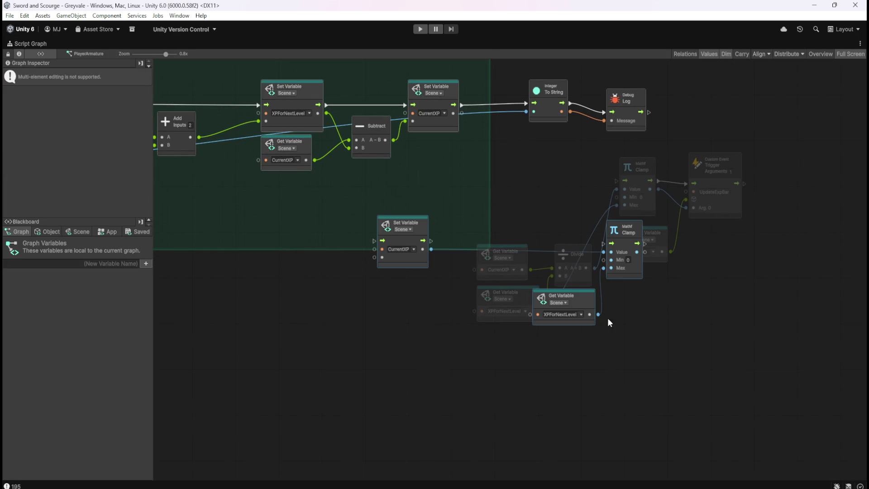
drag(627, 276, 444, 317)
click(266, 311)
mouse_move(241, 301)
mouse_down()
mouse_move(386, 307)
mouse_move(403, 289)
mouse_move(422, 291)
mouse_up()
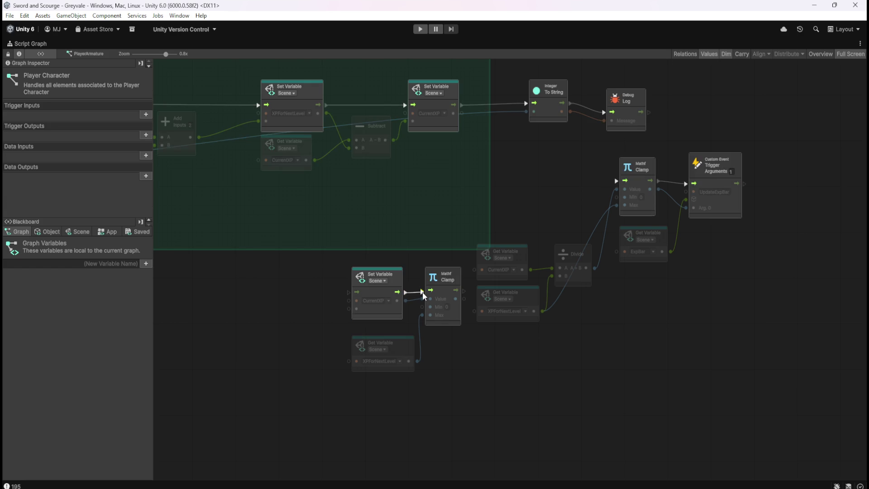
mouse_move(303, 285)
mouse_down()
mouse_move(428, 358)
mouse_move(465, 325)
mouse_move(419, 317)
mouse_move(349, 333)
mouse_move(341, 306)
mouse_up()
click(362, 323)
click(346, 306)
click(400, 346)
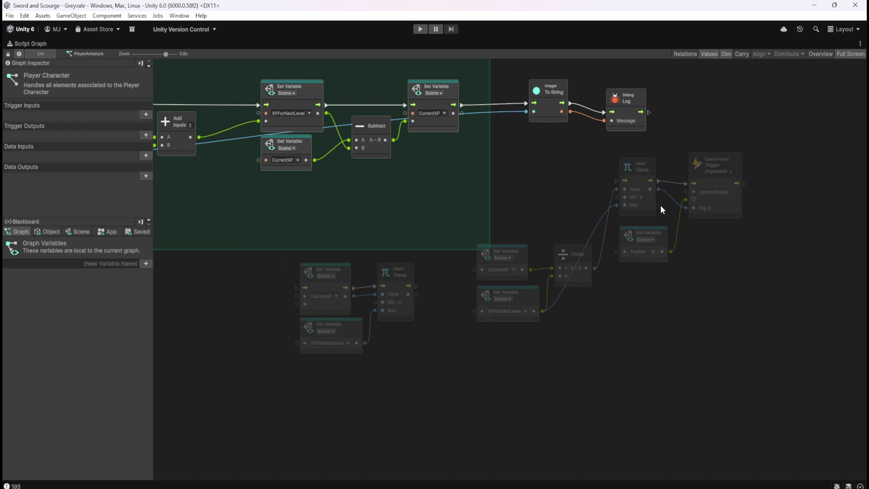
- Delete the old Clamp, Divide and getter nodes; wire the new Clamp into UpdateExpBar
drag(502, 156, 648, 327)
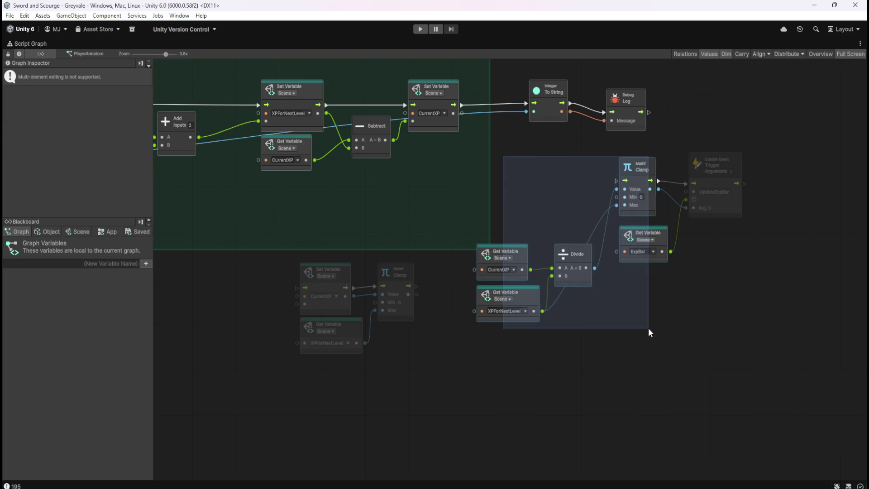
click(528, 267)
drag(513, 218, 571, 308)
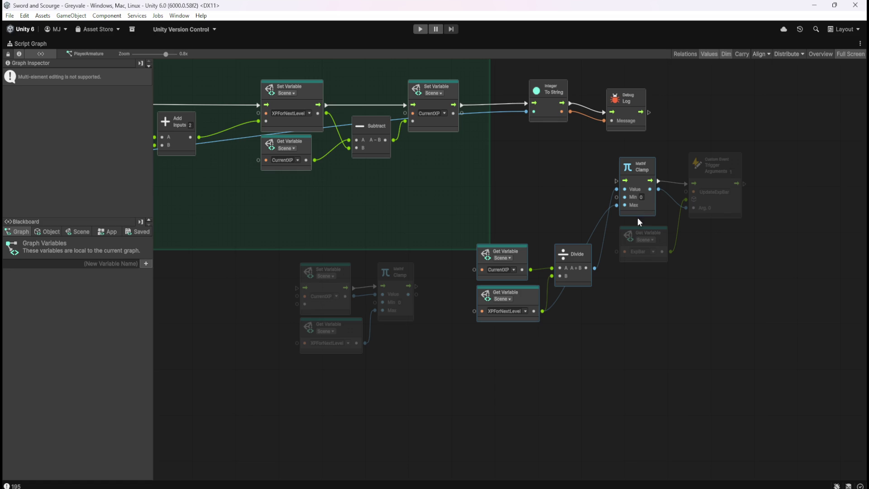
key(Delete)
mouse_move(416, 294)
mouse_down()
mouse_move(526, 273)
mouse_move(686, 207)
mouse_up()
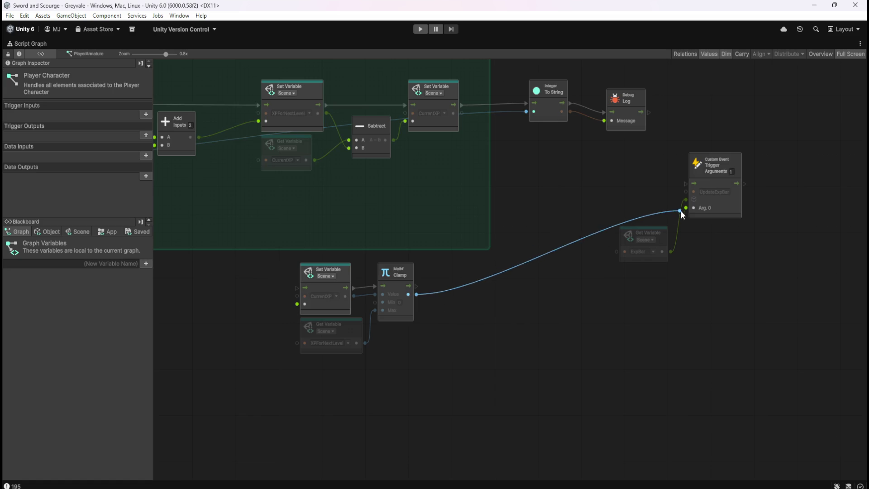
drag(418, 287, 686, 182)
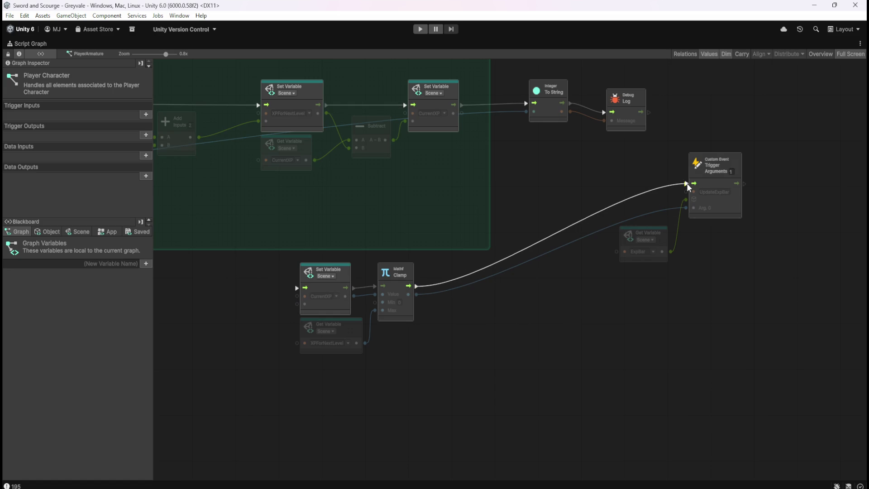
- Move the new setter, getter and Clamp nodes up beside UpdateExpBar
drag(481, 298, 282, 366)
mouse_move(343, 306)
mouse_down()
mouse_move(563, 196)
mouse_move(572, 210)
mouse_move(572, 202)
mouse_up()
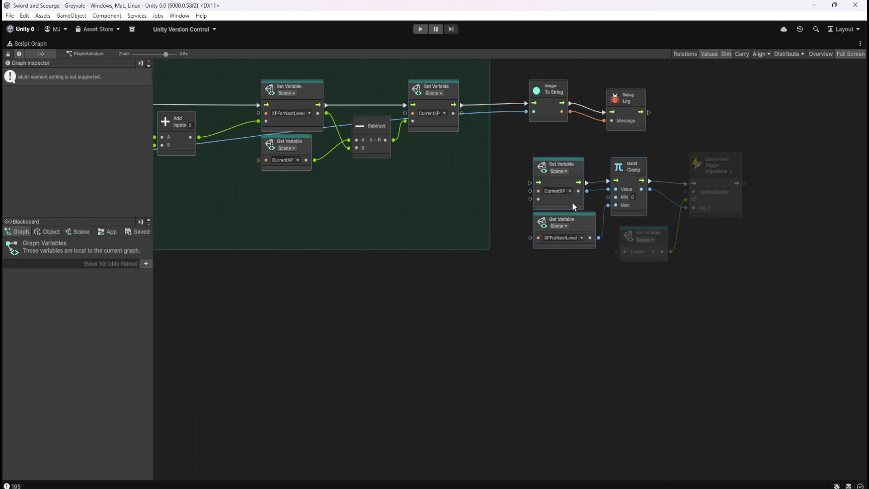
click(514, 276)
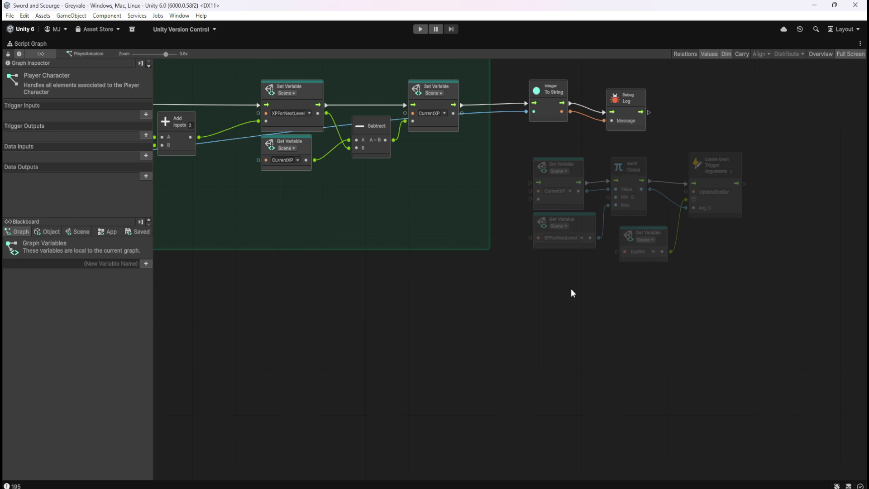
drag(570, 291, 607, 353)
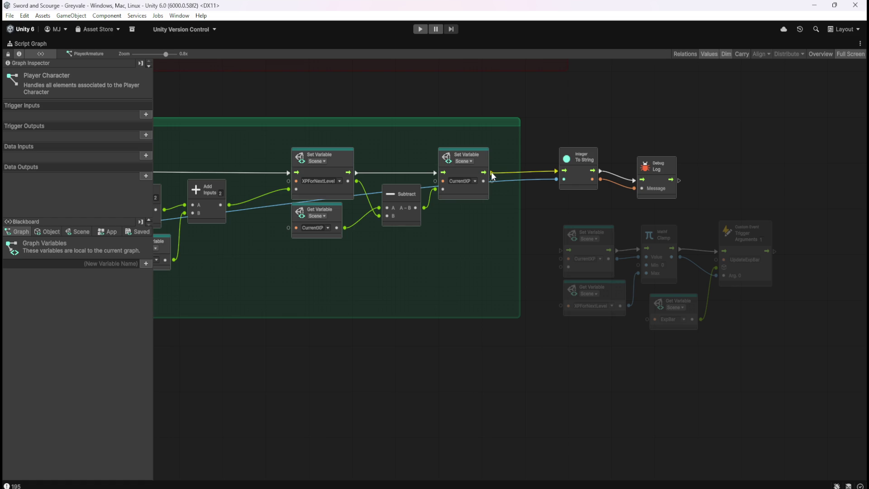
- Bring Debug Log and Clamp into view and inspect the dimmed Set CurrentXP node's variable
drag(283, 235, 542, 272)
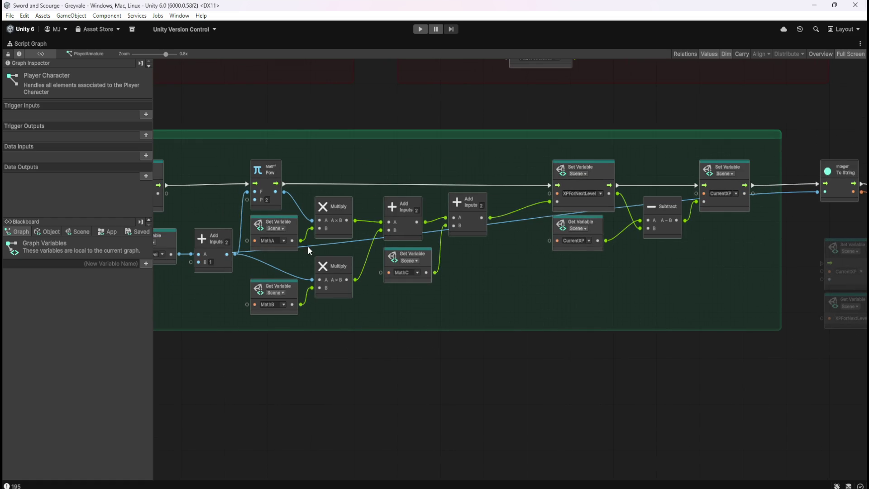
mouse_move(585, 216)
mouse_down()
mouse_move(526, 274)
mouse_move(398, 233)
mouse_up()
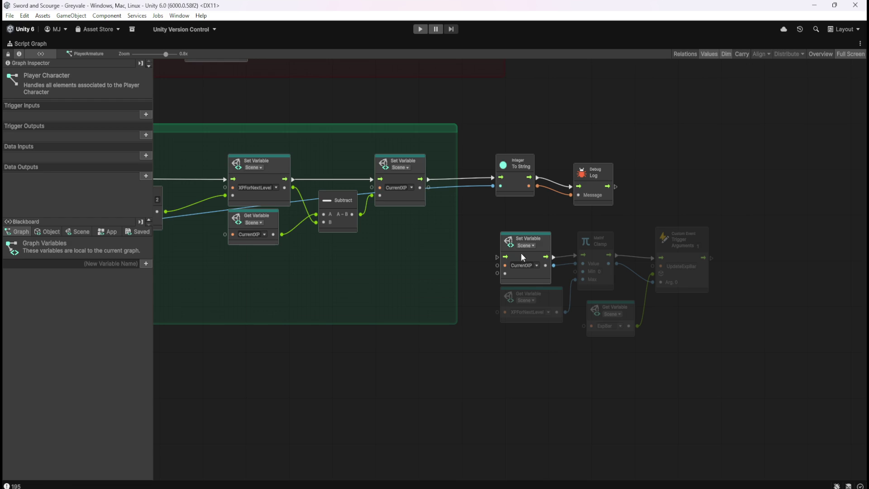
drag(488, 213, 542, 275)
right_click(536, 238)
click(536, 221)
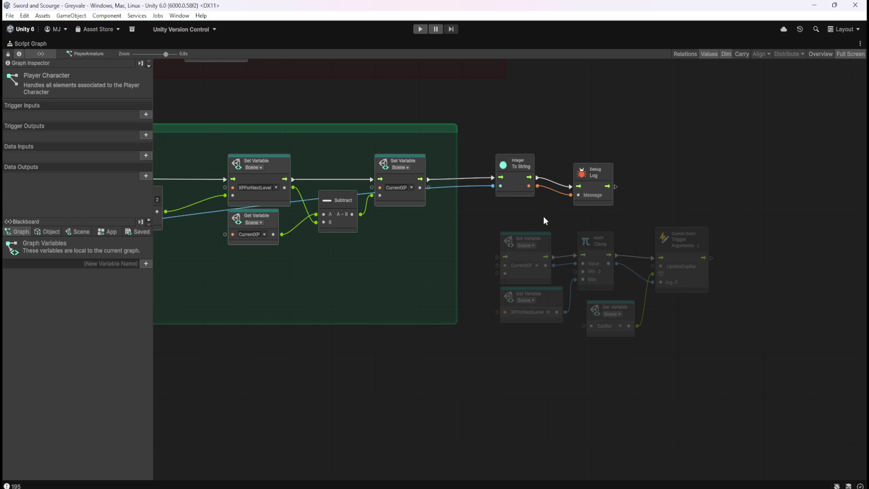
click(536, 266)
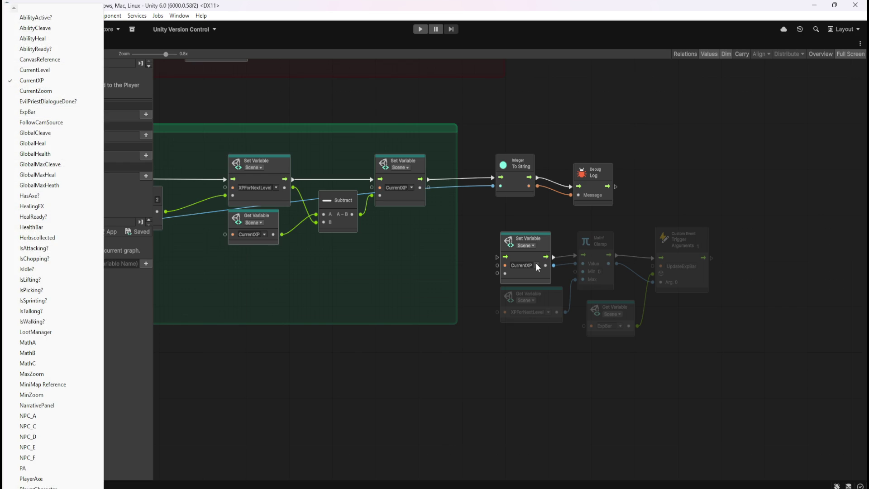
click(534, 230)
- Leave the setter unchanged and wire the group's CurrentXP getter into Clamp's Value input
right_click(543, 245)
click(572, 255)
click(549, 215)
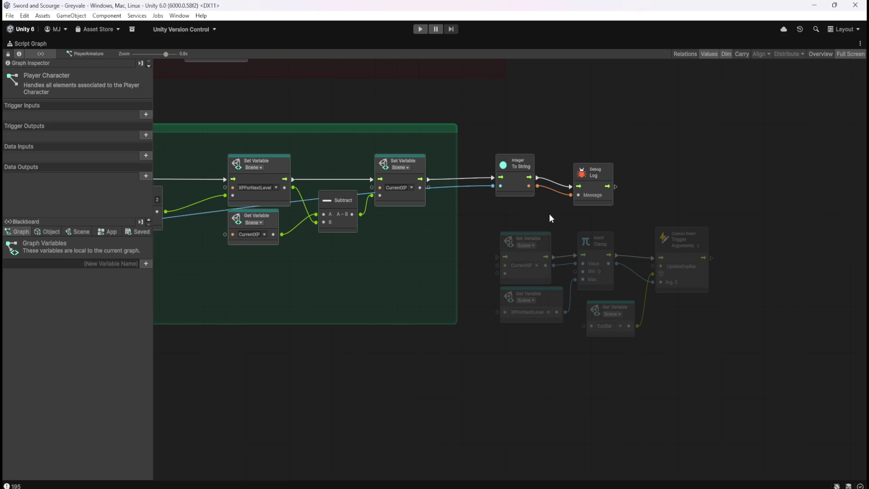
right_click(537, 244)
click(526, 216)
mouse_move(285, 235)
mouse_down()
mouse_move(398, 262)
mouse_move(510, 271)
mouse_move(417, 266)
mouse_move(578, 262)
mouse_up()
click(548, 241)
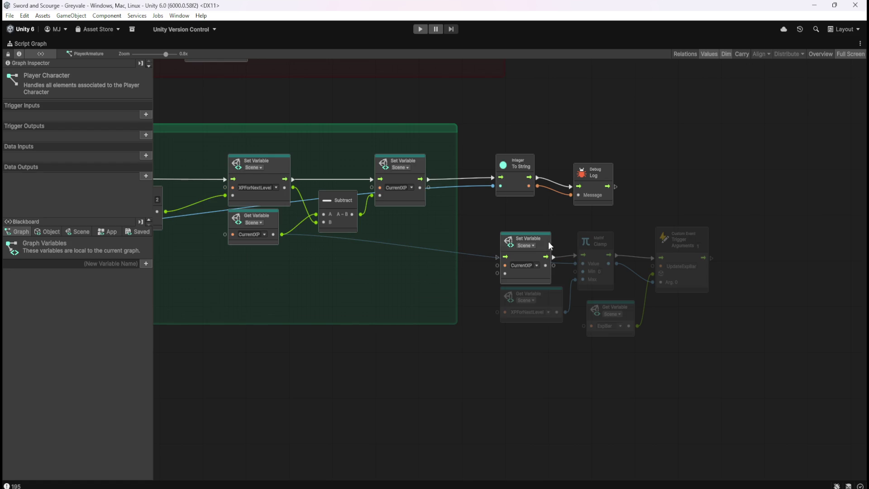
- Delete the duplicate setter, wire Set CurrentXP to Clamp and UpdateExpBar event to Integer To String
key(Delete)
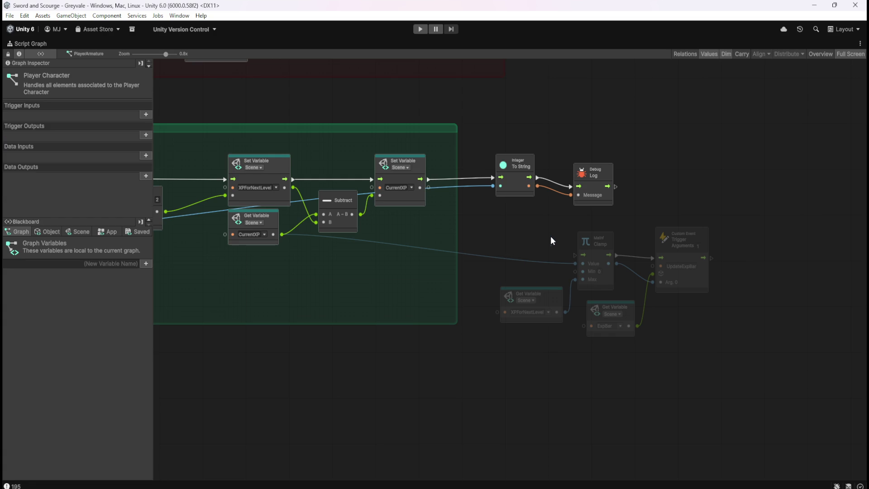
drag(431, 181, 579, 257)
mouse_move(712, 258)
mouse_down()
mouse_move(481, 197)
mouse_move(492, 182)
mouse_up()
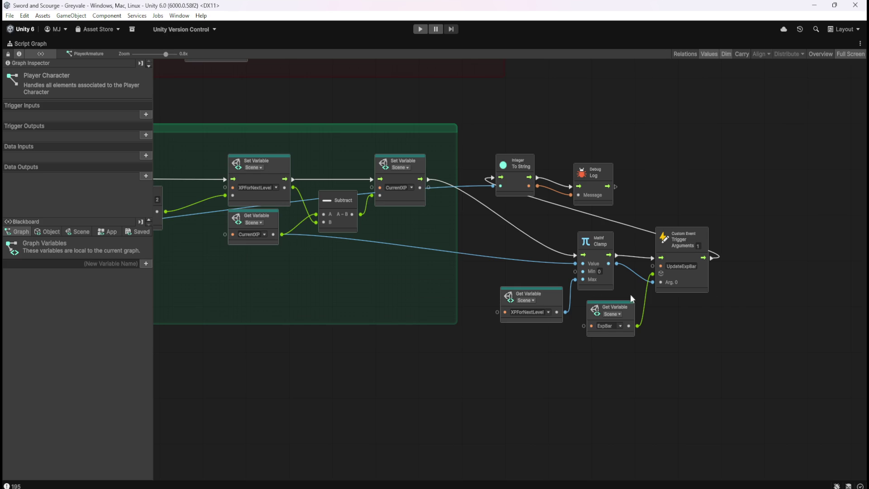
key(shift+space)
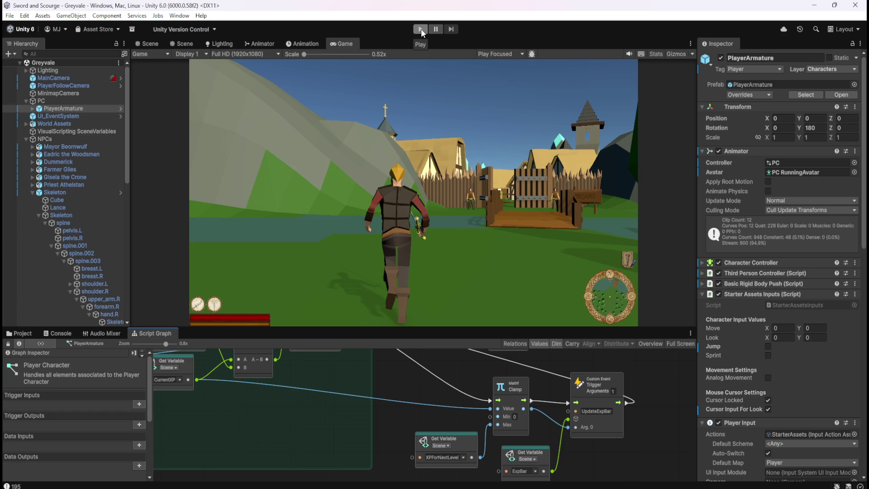
- Enter Play mode to test the reworked level-up graph
click(421, 29)
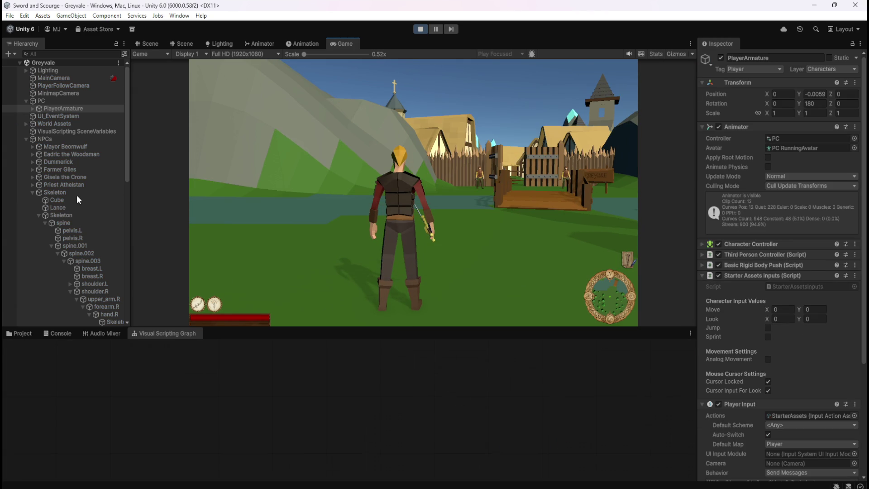
scroll(77, 196, down, 10)
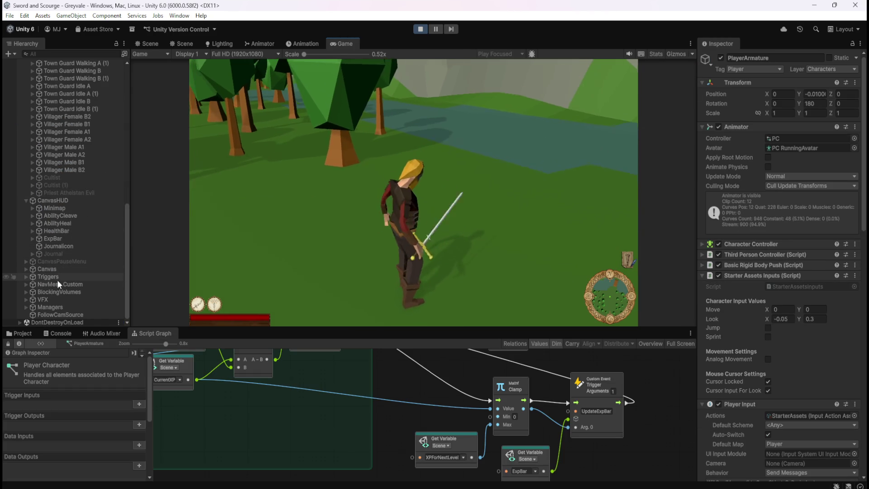
- Select ExpBar, run toward the village gate, and pause then resume the game
click(66, 239)
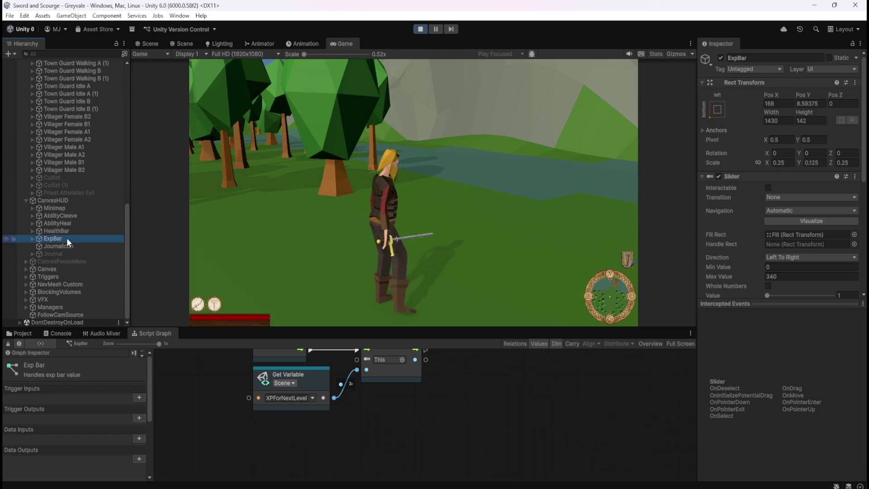
click(526, 196)
key(w)
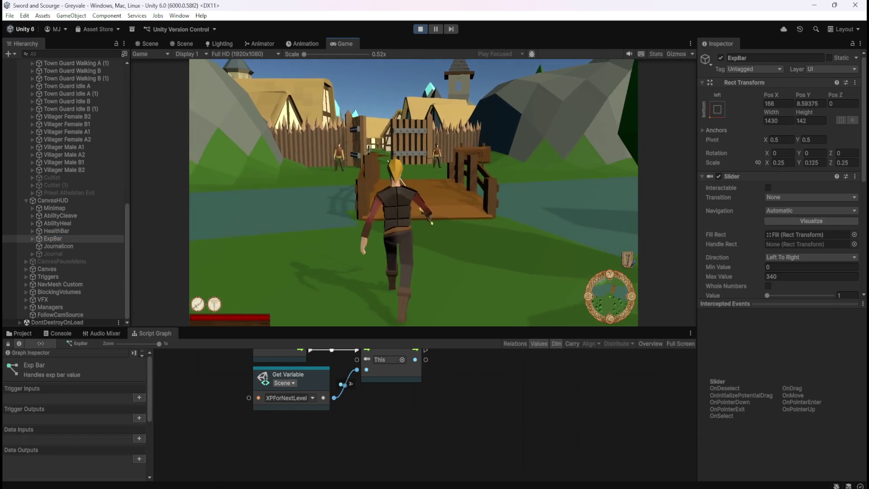
key(Escape)
scroll(465, 421, down, 3)
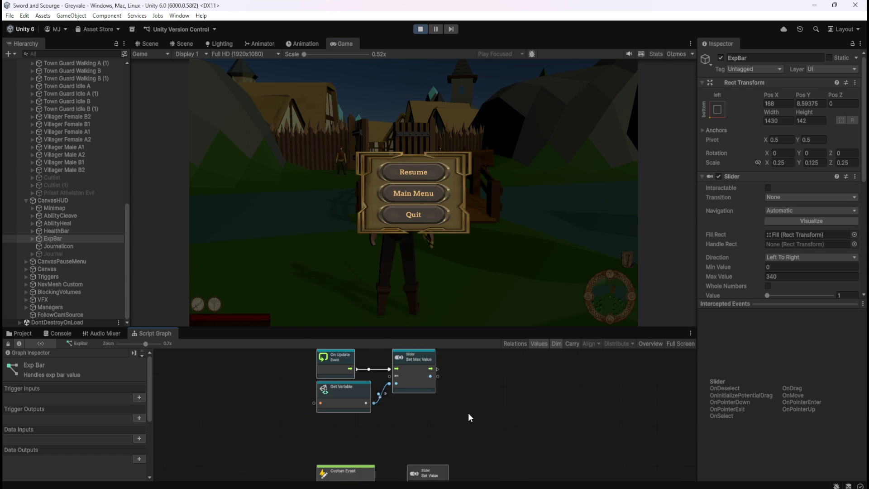
scroll(506, 393, down, 1)
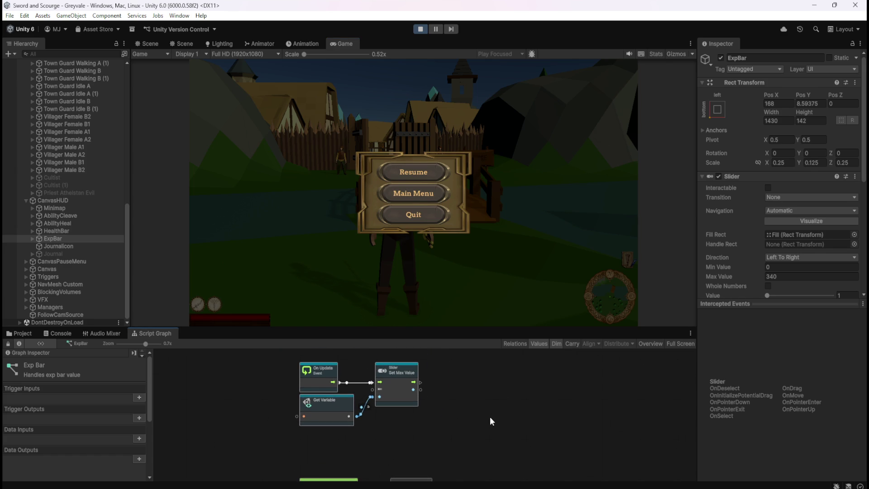
scroll(463, 403, up, 1)
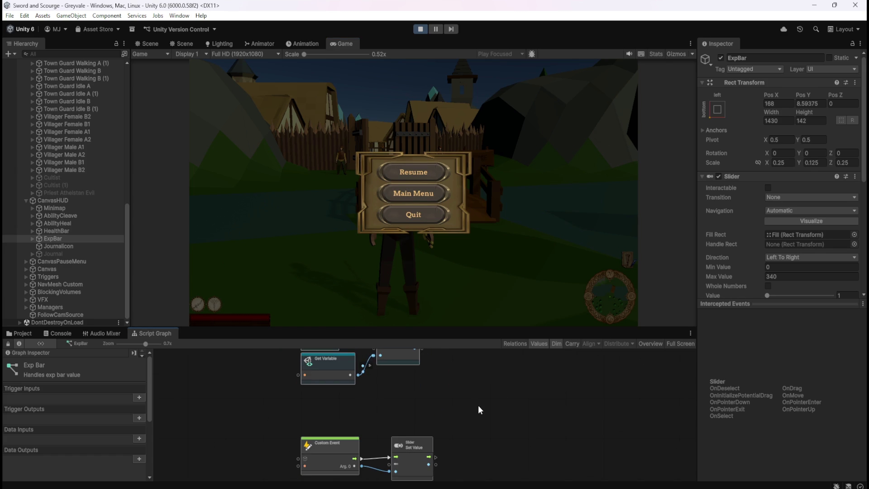
click(413, 172)
key(w)
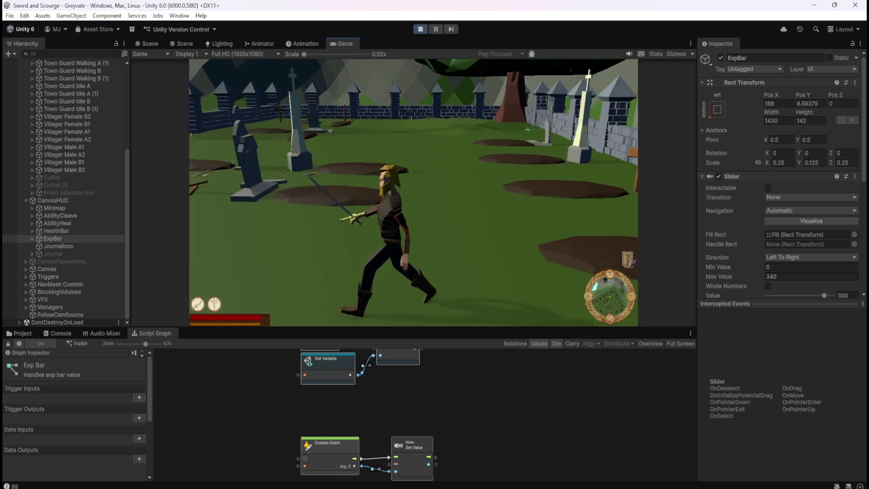
- Run the character to the graveyard and fight skeletons until leveling up
key(w)
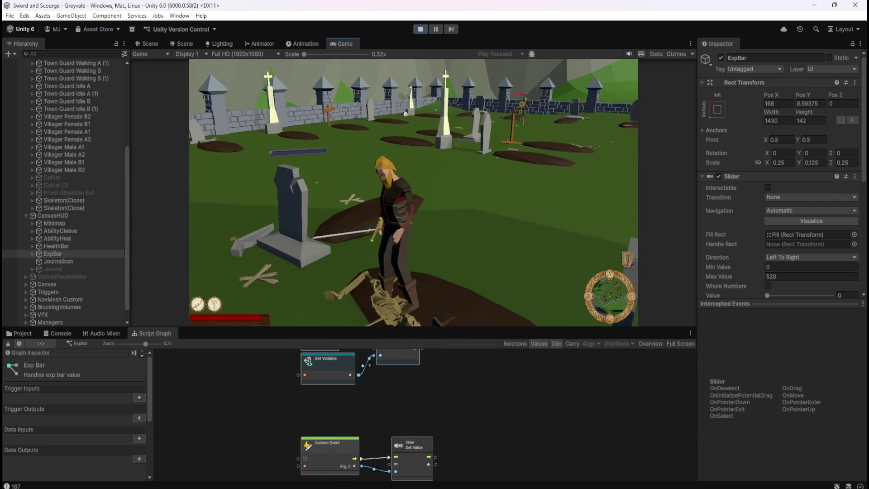
- Pause the game and check the Blackboard's Scene variables: CurrentLevel 2 and CurrentXP -95, then resume
key(Escape)
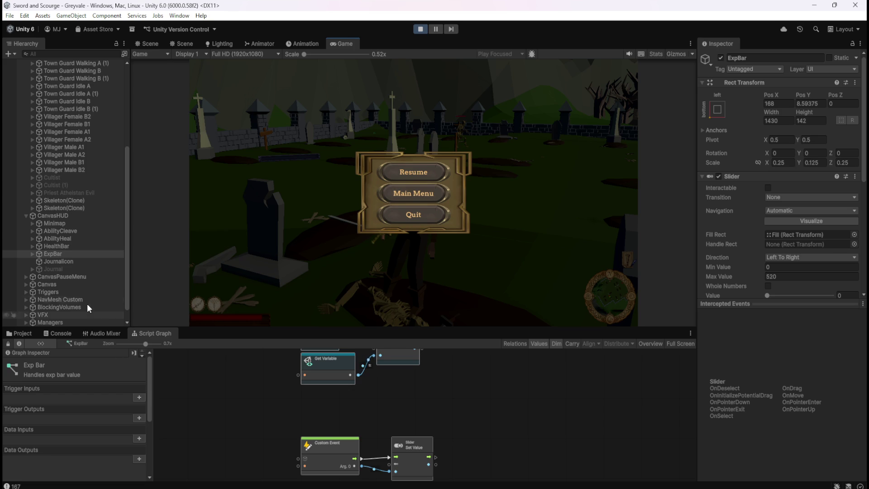
scroll(100, 395, down, 5)
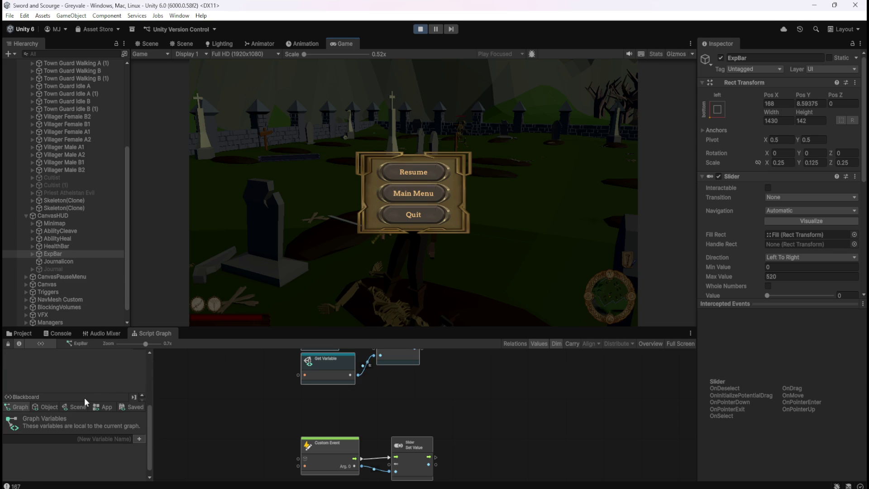
click(71, 407)
scroll(140, 435, down, 5)
scroll(132, 445, down, 10)
scroll(121, 468, up, 3)
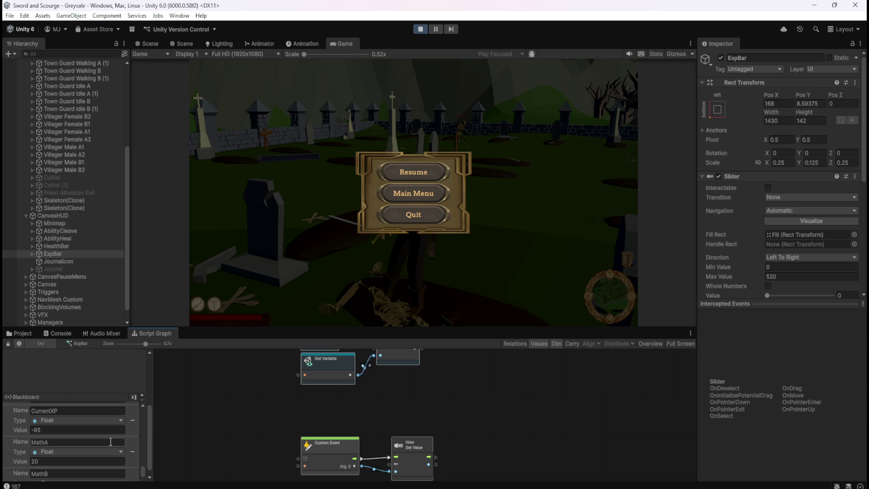
scroll(109, 441, up, 1)
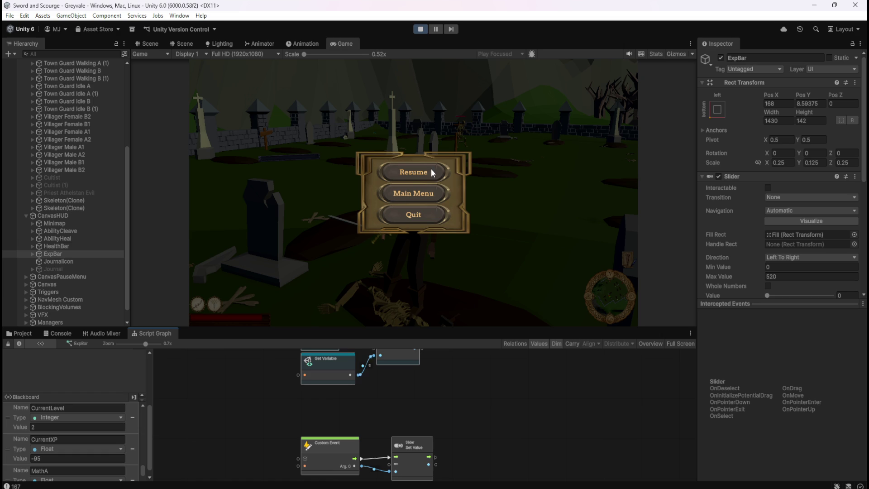
click(398, 172)
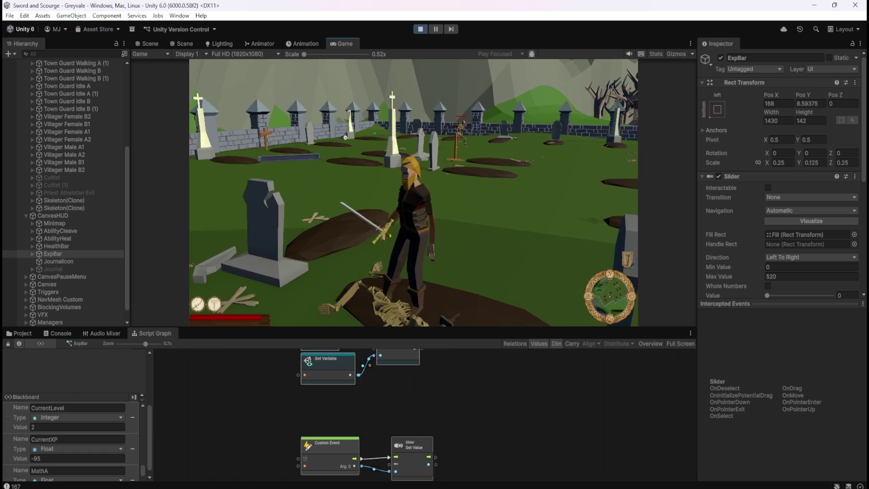
- Run through the graveyard defeating skeletons until CurrentXP reaches 80 and ExpBar reads 80 of 520
key(w)
key(w)
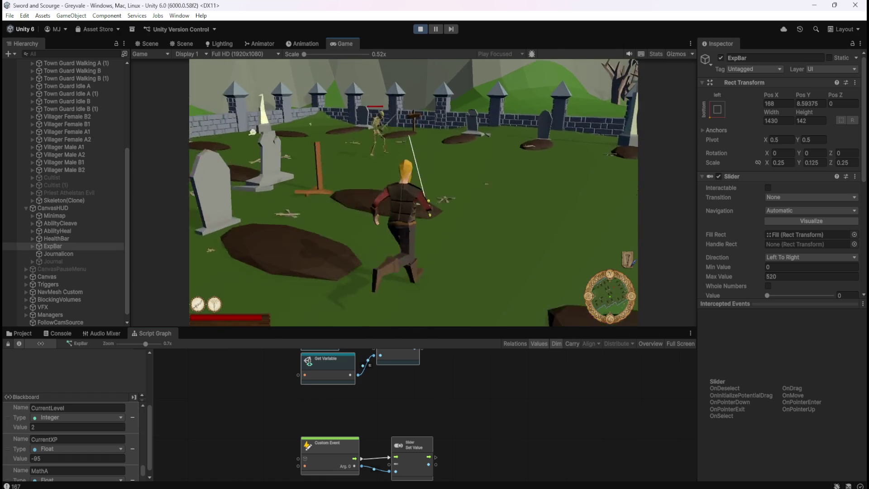
key(w)
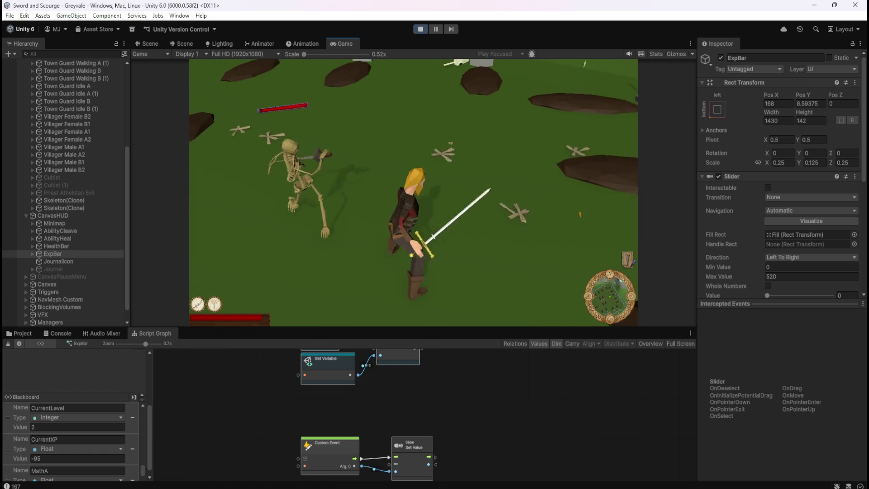
key(w)
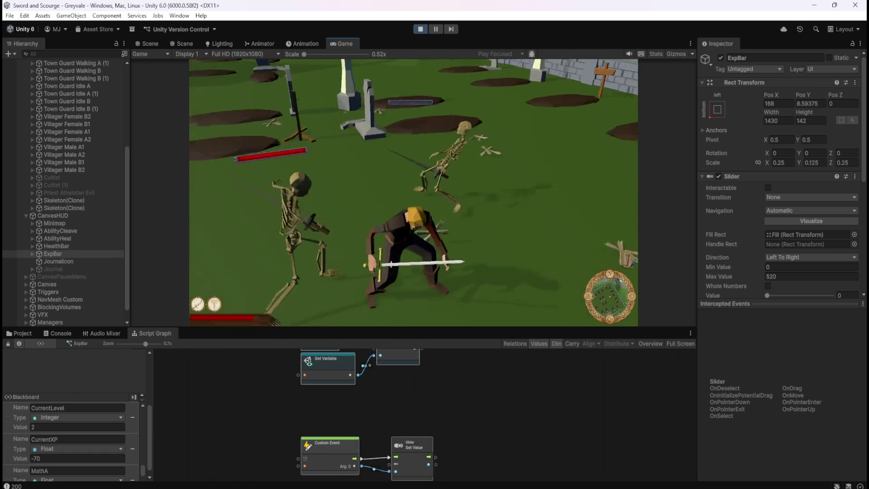
key(w)
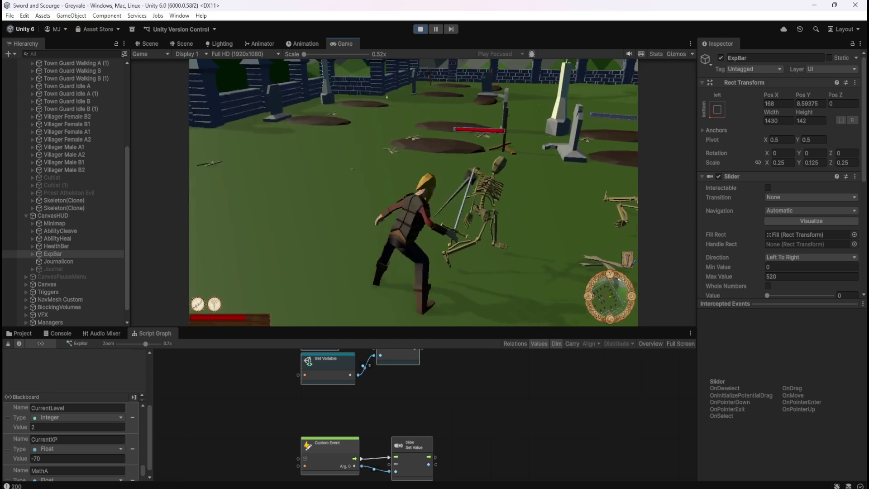
key(w)
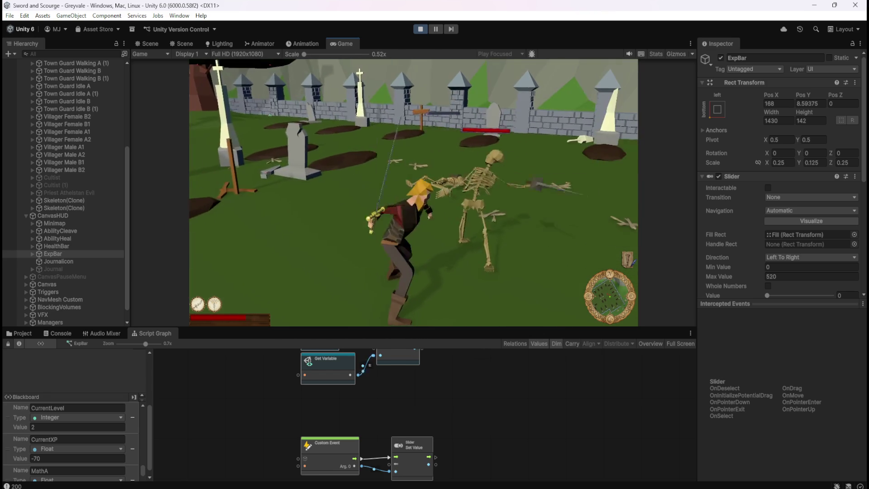
key(w)
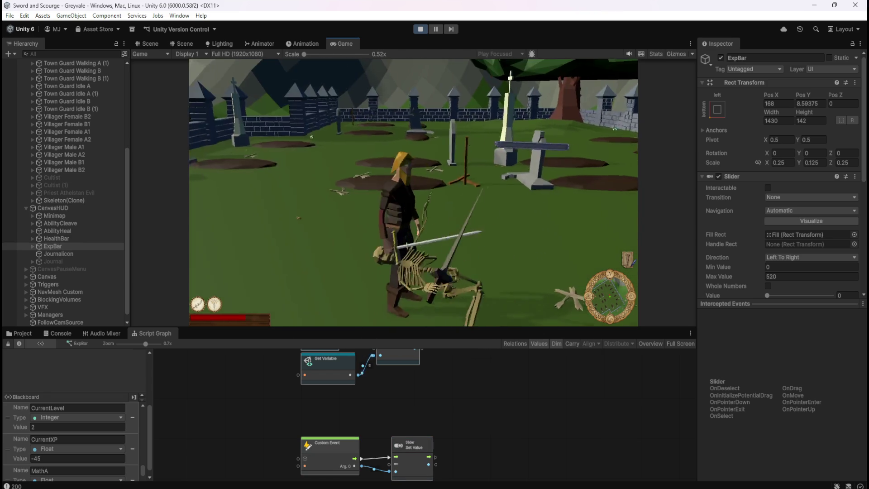
key(w)
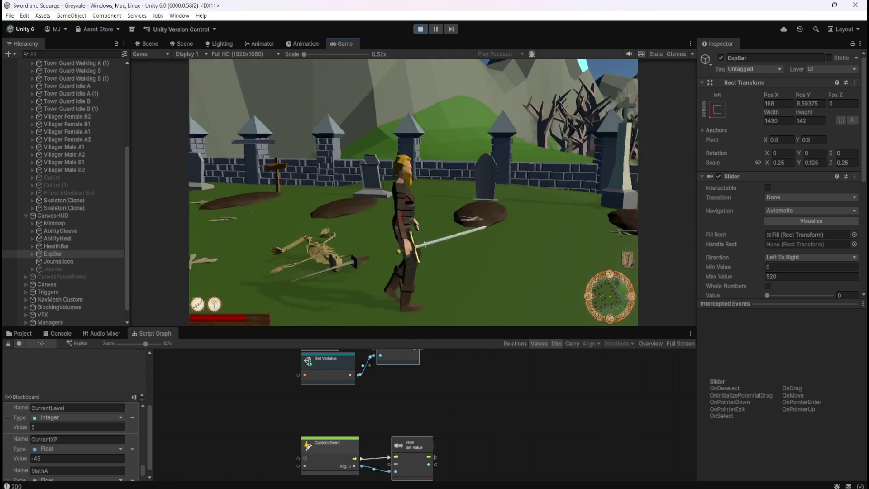
key(e)
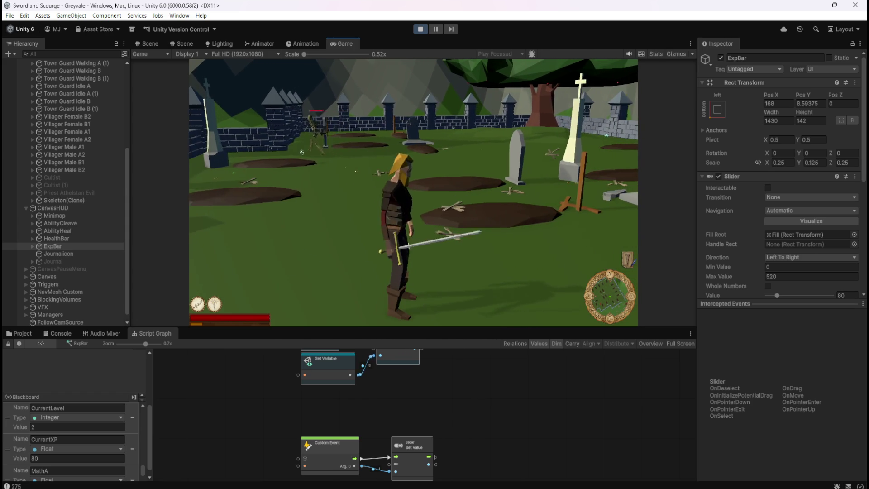
key(s)
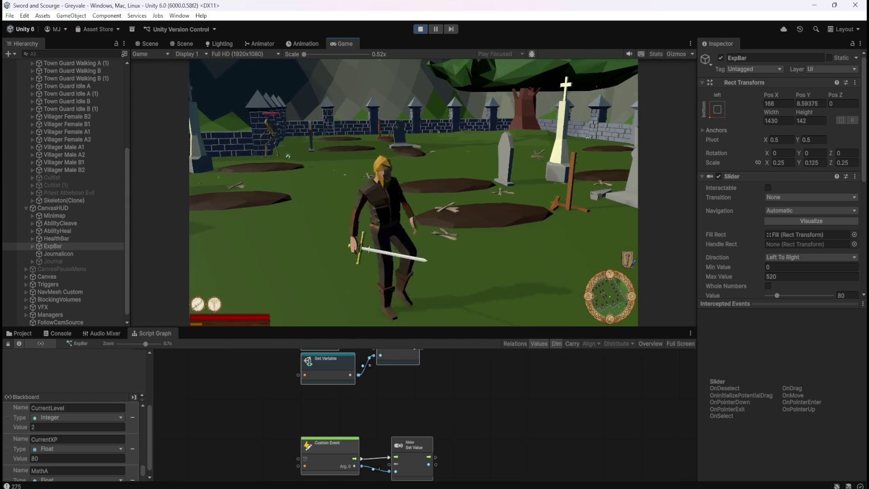
- Attack skeletons with the sword while running through the graveyard to earn more XP
key(w)
click(429, 180)
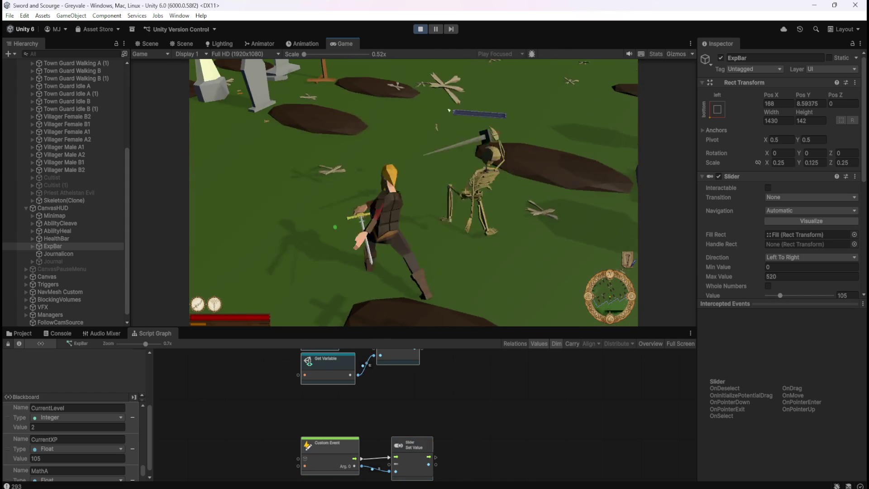
key(w)
key(w)
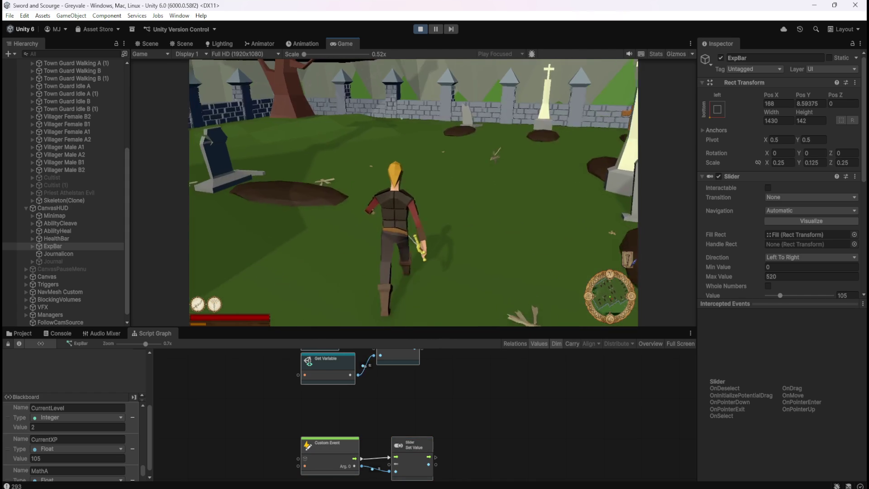
key(a)
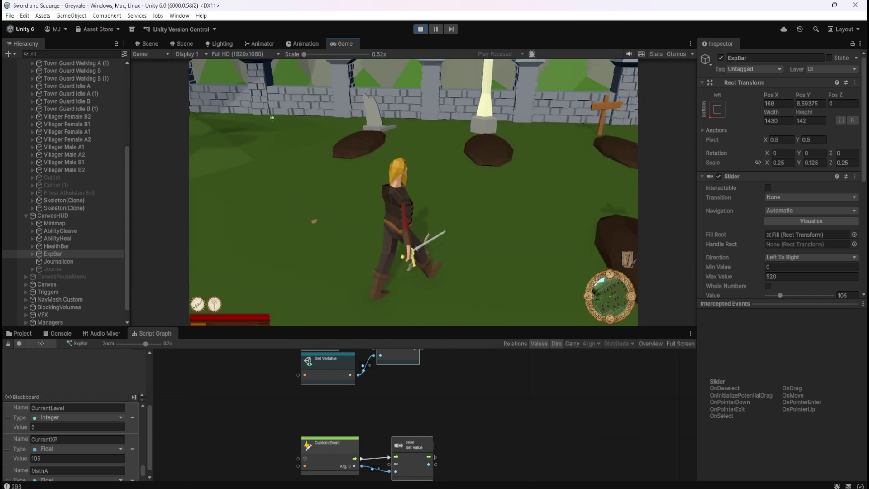
key(w)
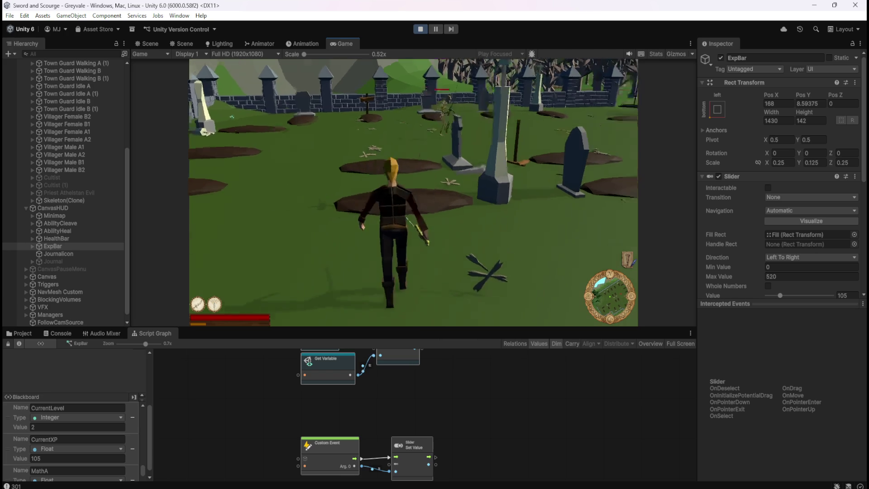
key(w)
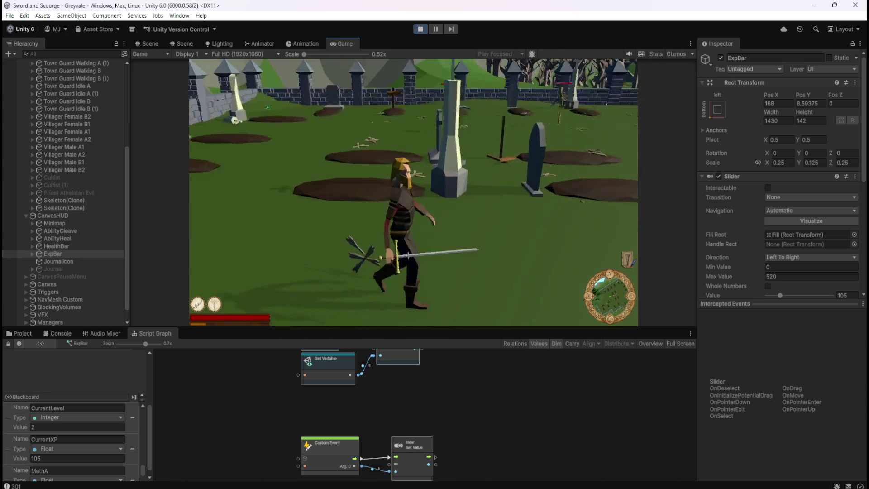
key(w)
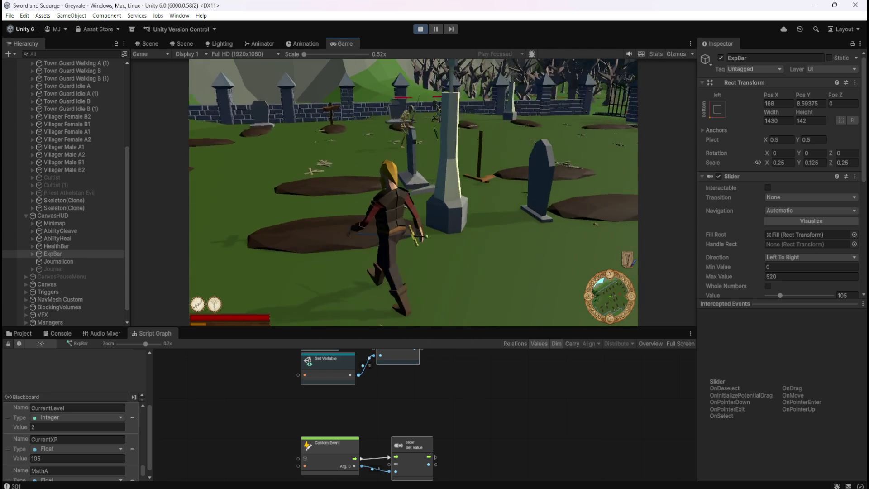
- Finish off another skeleton so CurrentXP reaches 155, then pause and exit Play mode
key(w)
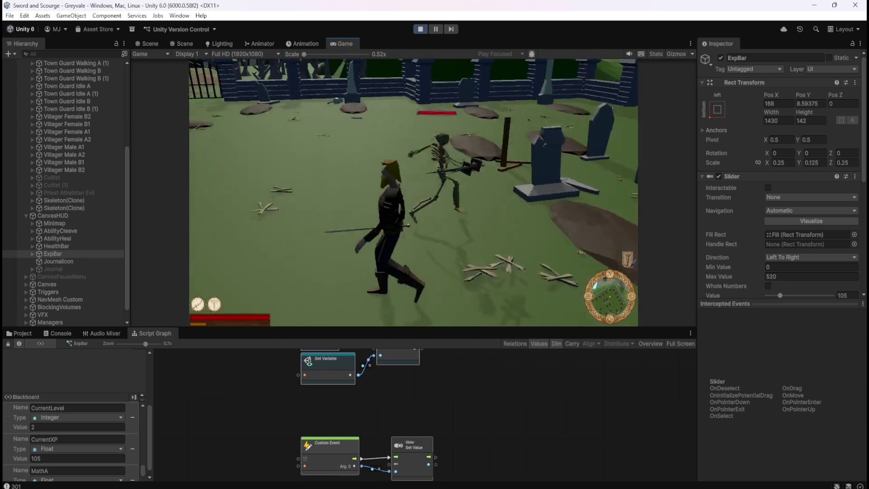
key(w)
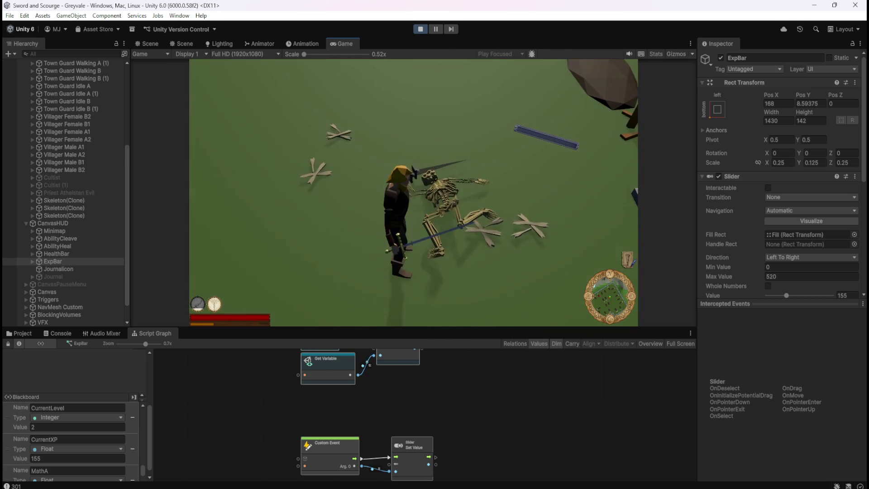
key(s)
key(w)
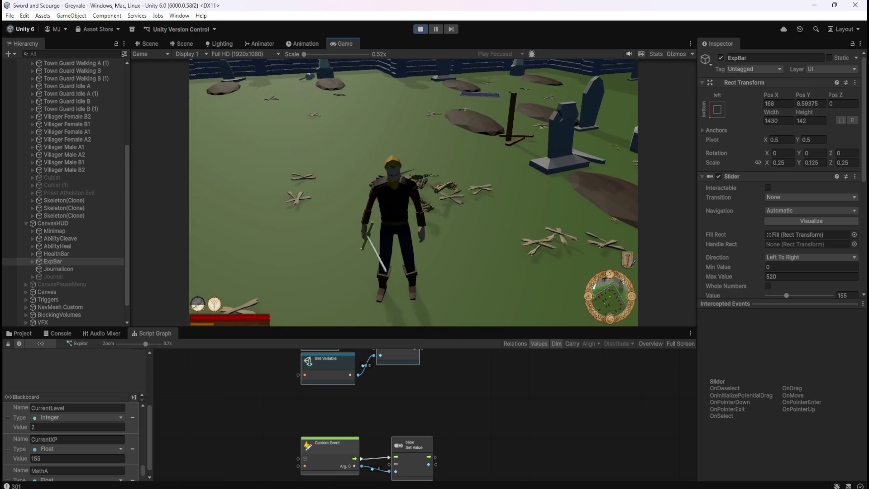
key(w)
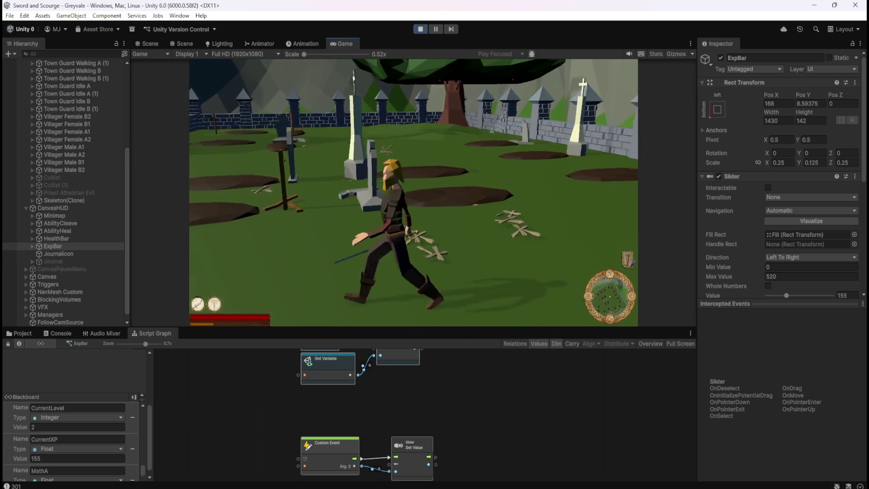
key(Escape)
click(421, 30)
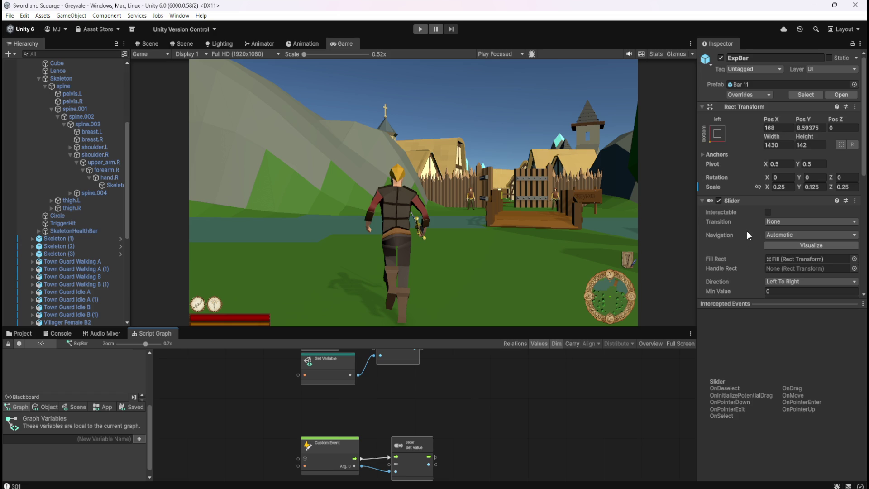
- Show the scene-wide variables in the Blackboard's Scene tab
scroll(734, 265, down, 1)
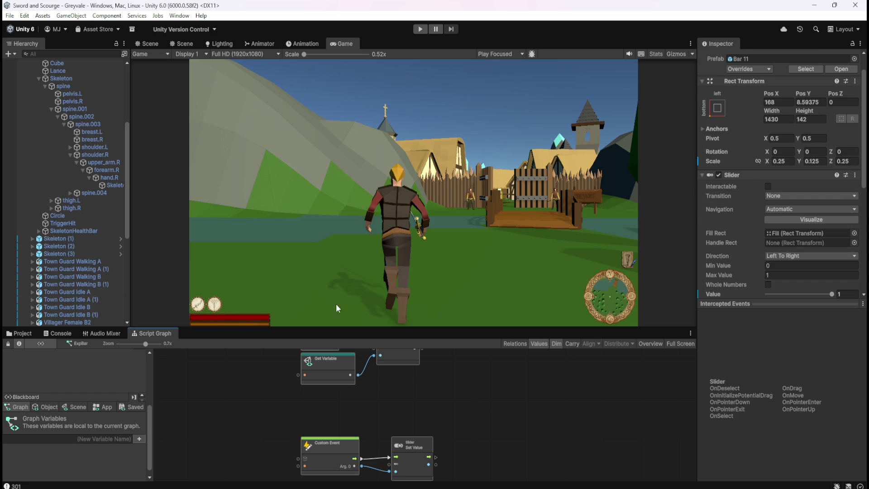
click(65, 406)
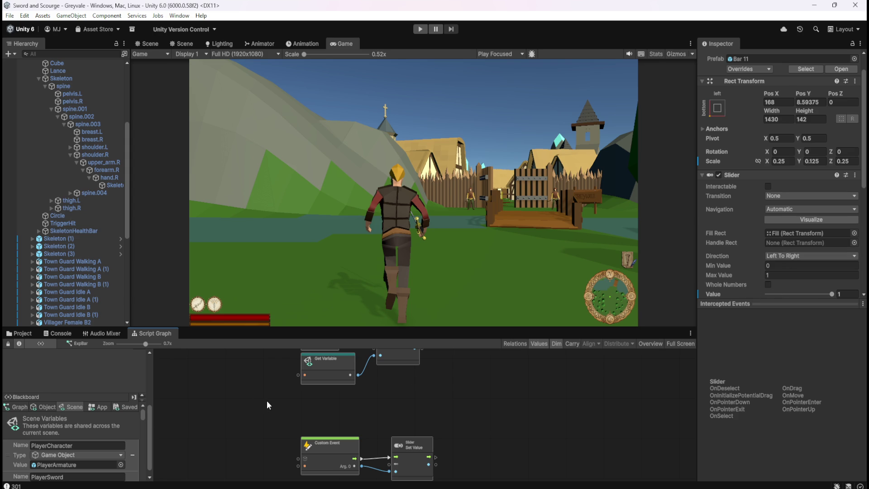
scroll(59, 233, up, 5)
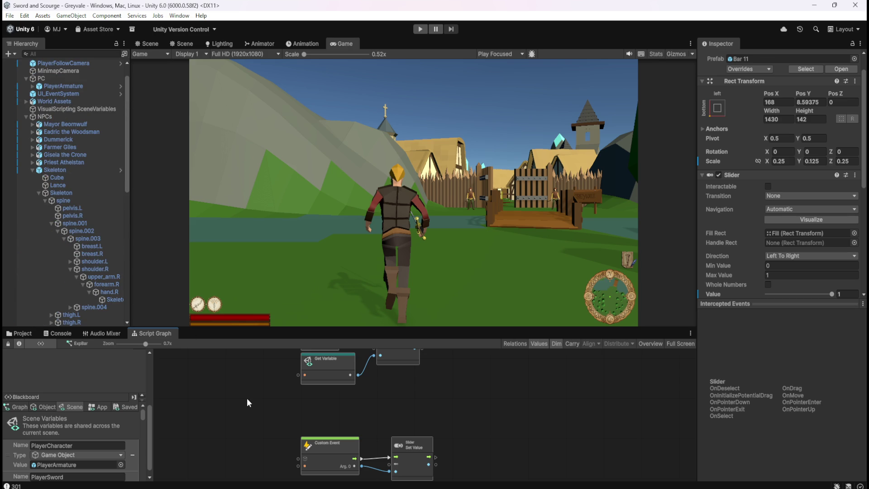
scroll(53, 152, up, 1)
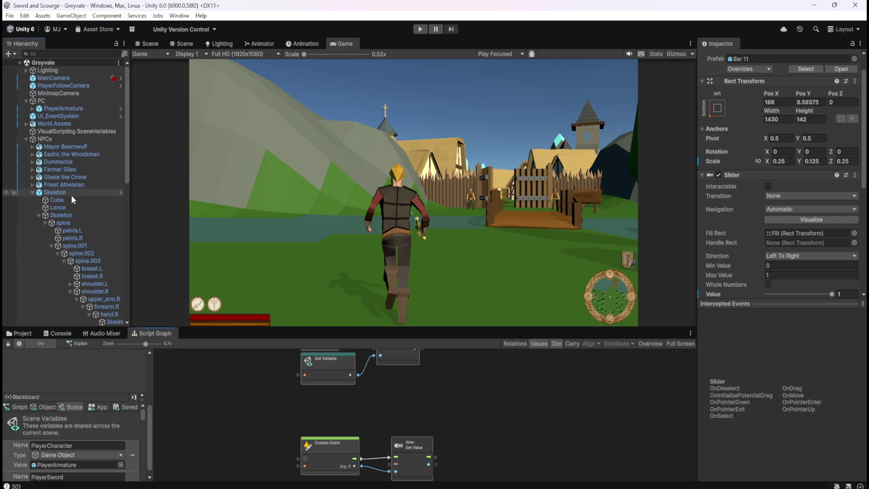
- Select PlayerArmature instead of Skeleton and maximize its Script Graph with Shift+Space
click(70, 194)
key(shift+space)
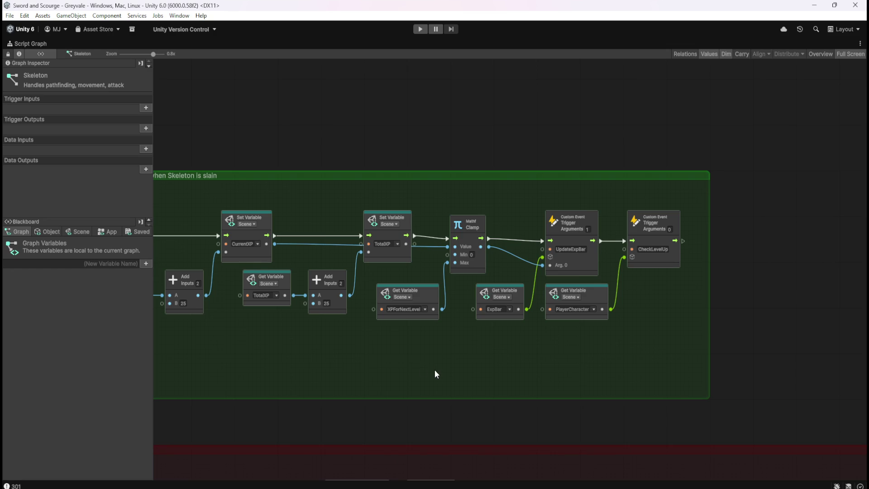
key(shift+space)
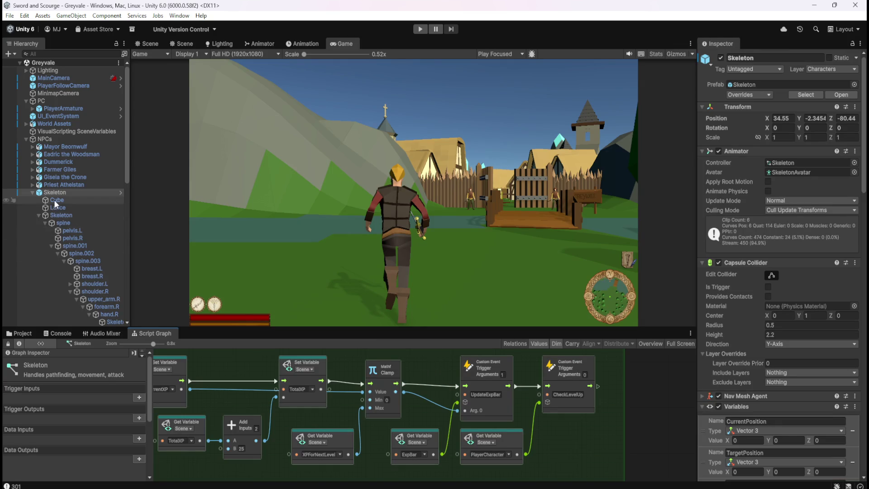
click(74, 115)
click(77, 109)
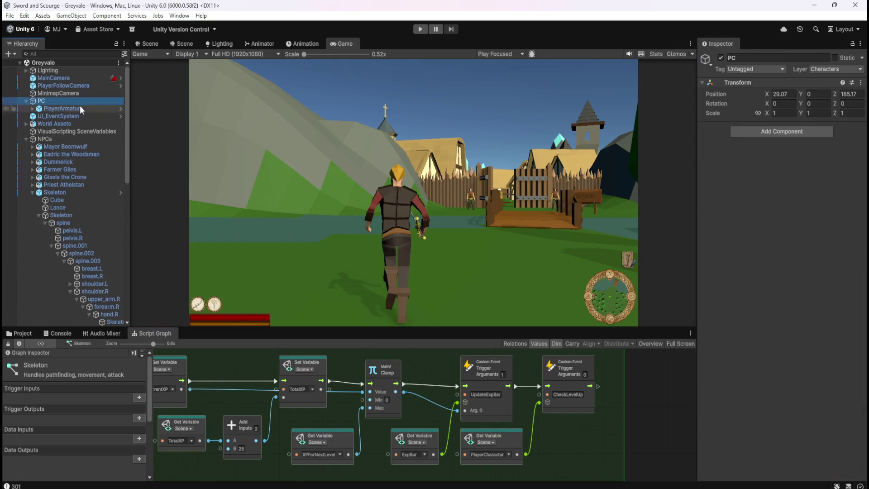
key(shift+space)
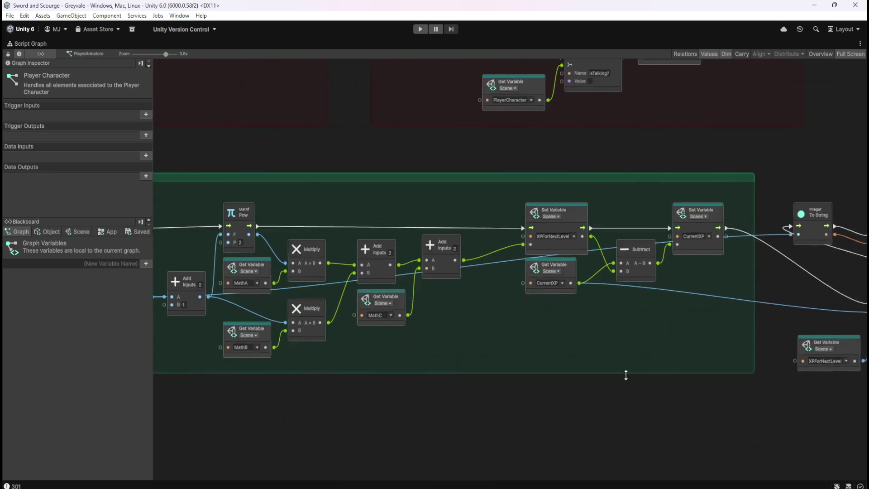
drag(601, 334, 551, 347)
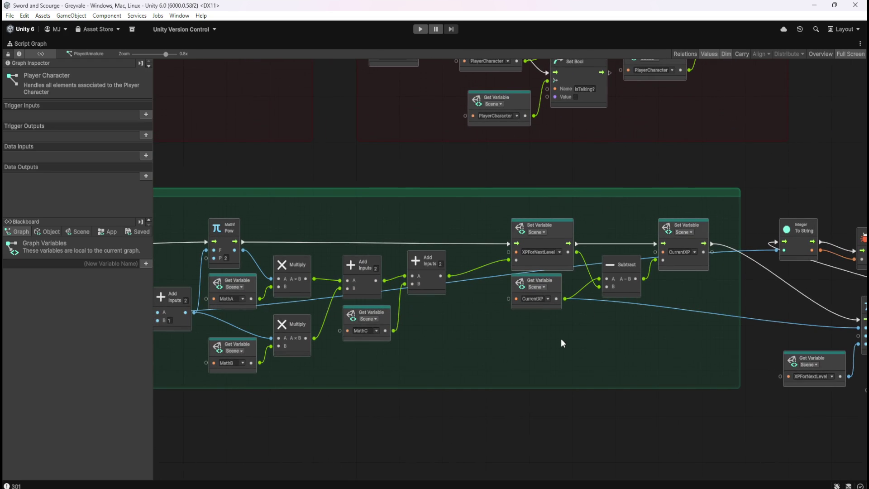
mouse_move(502, 346)
mouse_down()
mouse_move(629, 327)
mouse_move(361, 322)
mouse_up()
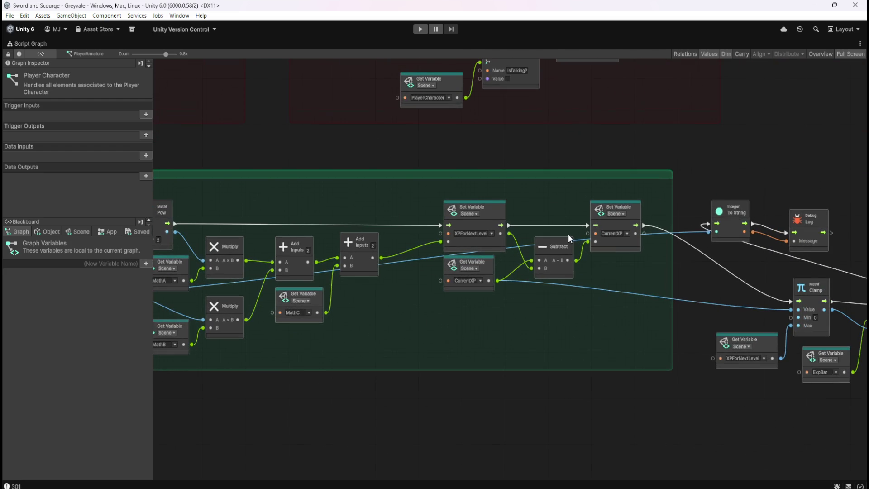
scroll(568, 234, up, 2)
mouse_move(652, 344)
mouse_down()
mouse_move(431, 240)
mouse_move(351, 183)
mouse_move(357, 173)
mouse_move(691, 351)
mouse_move(682, 349)
mouse_up()
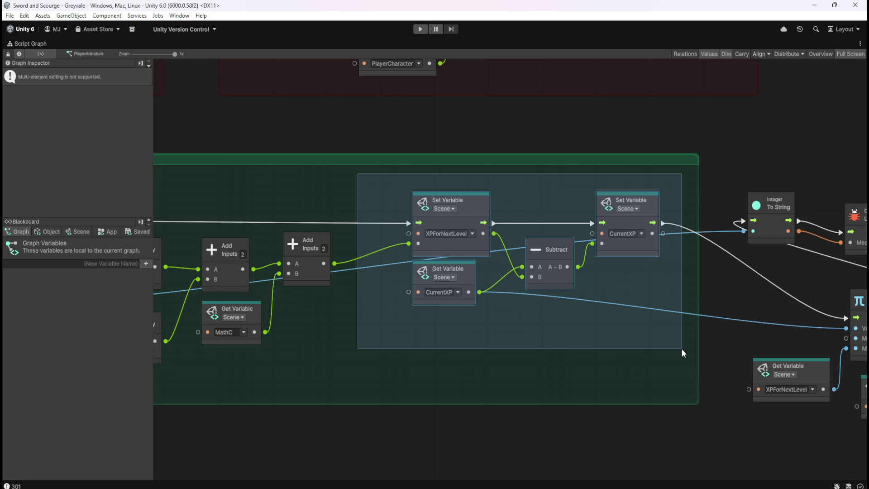
mouse_move(681, 349)
mouse_down()
mouse_move(691, 365)
mouse_move(682, 338)
mouse_move(683, 347)
mouse_up()
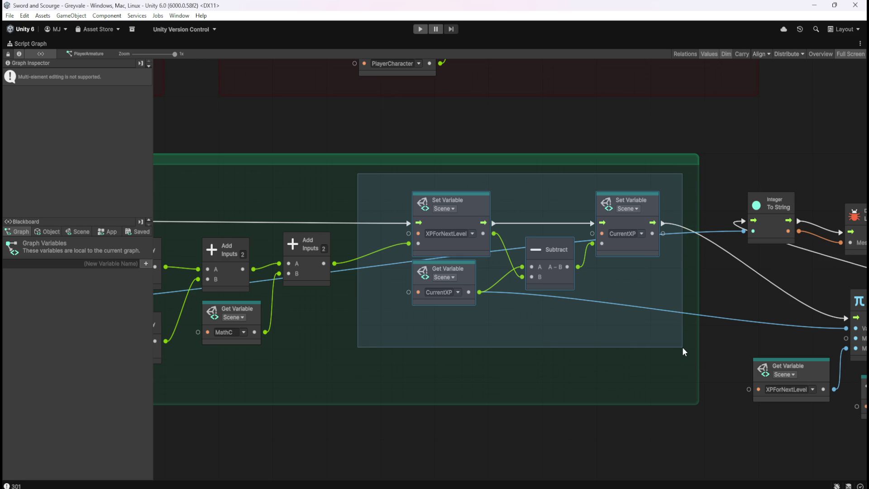
key(Delete)
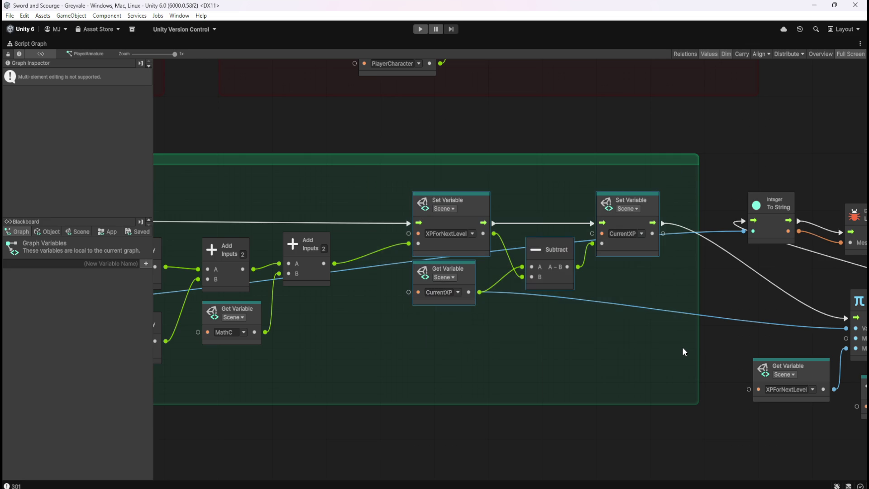
drag(333, 332, 705, 350)
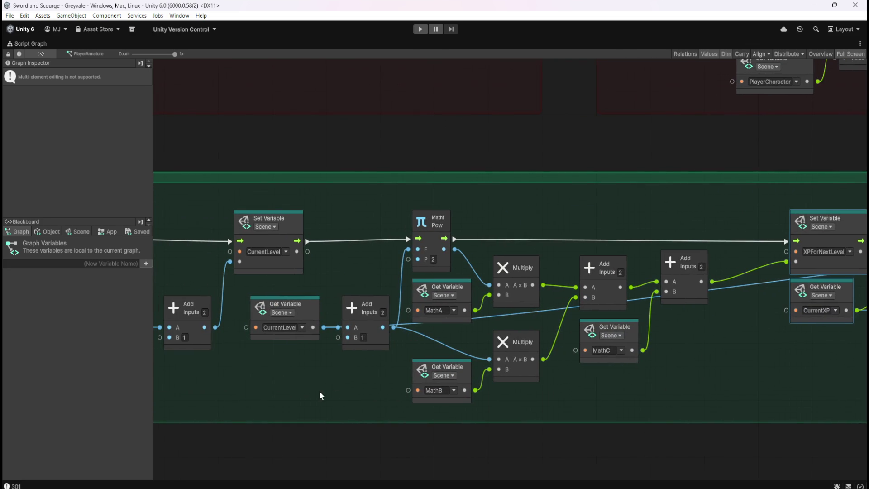
drag(783, 376, 390, 372)
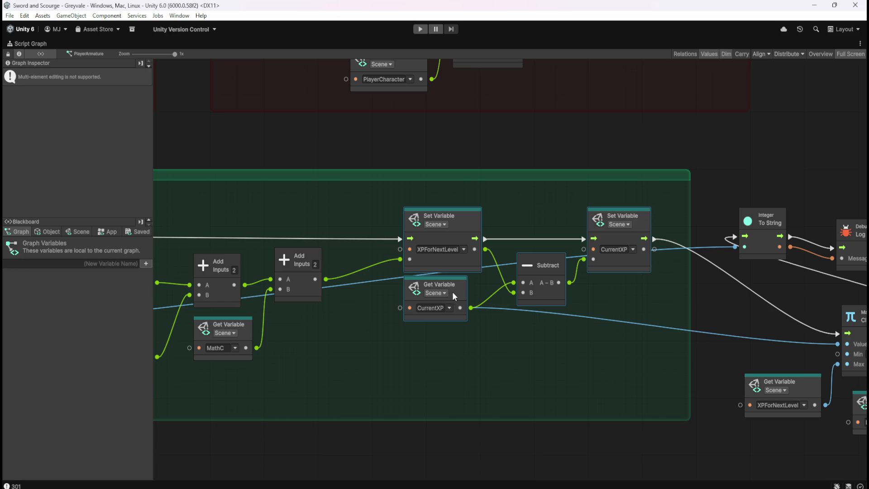
mouse_move(337, 349)
mouse_down()
mouse_move(658, 346)
mouse_move(683, 336)
mouse_up()
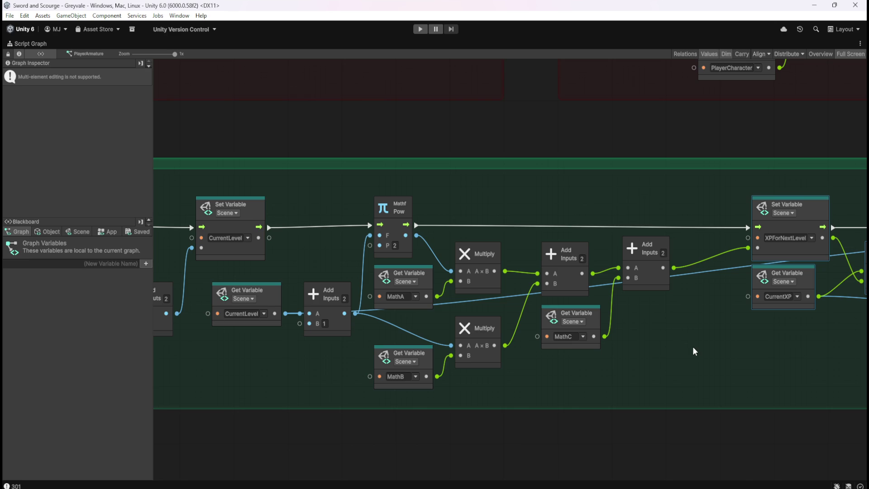
mouse_move(683, 362)
mouse_down()
mouse_move(628, 347)
mouse_move(640, 352)
mouse_move(661, 334)
mouse_move(551, 325)
mouse_up()
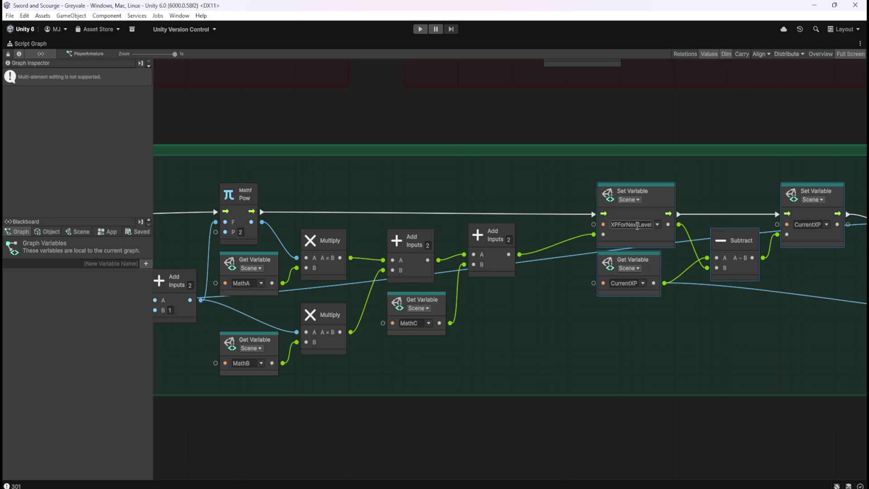
mouse_move(684, 344)
mouse_down()
mouse_move(342, 341)
mouse_move(566, 343)
mouse_up()
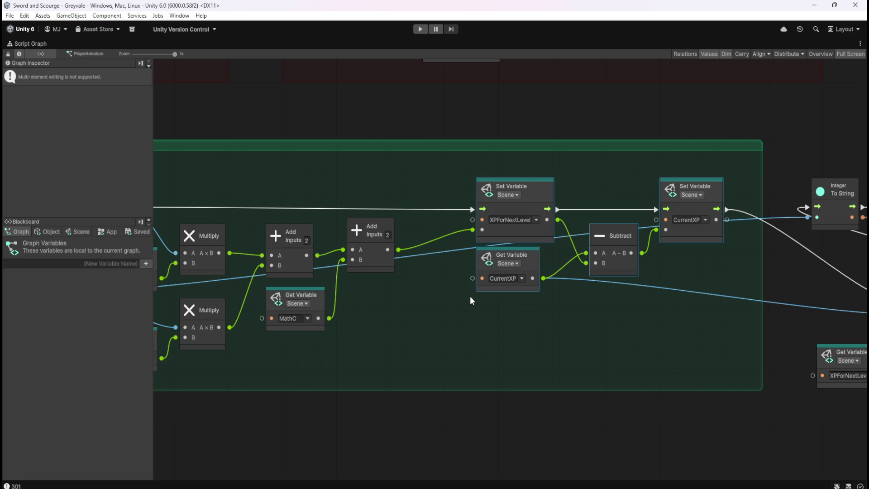
drag(411, 308, 700, 301)
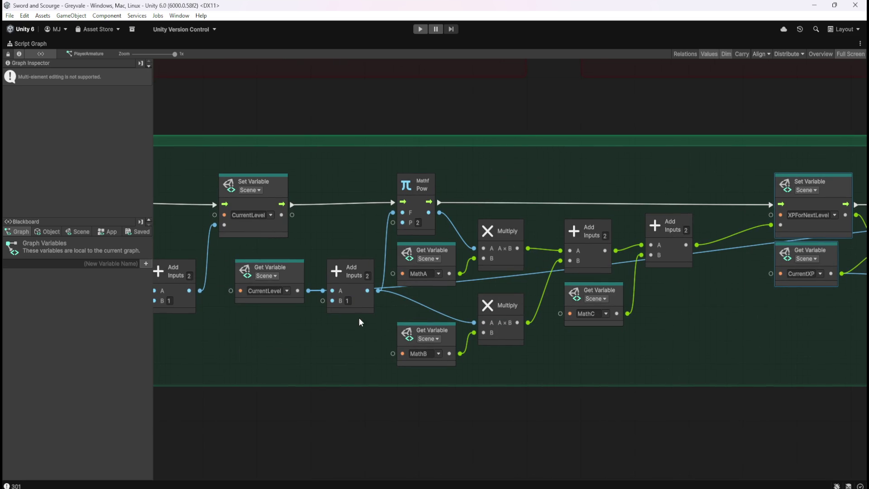
drag(270, 348, 532, 337)
scroll(487, 330, left, 5)
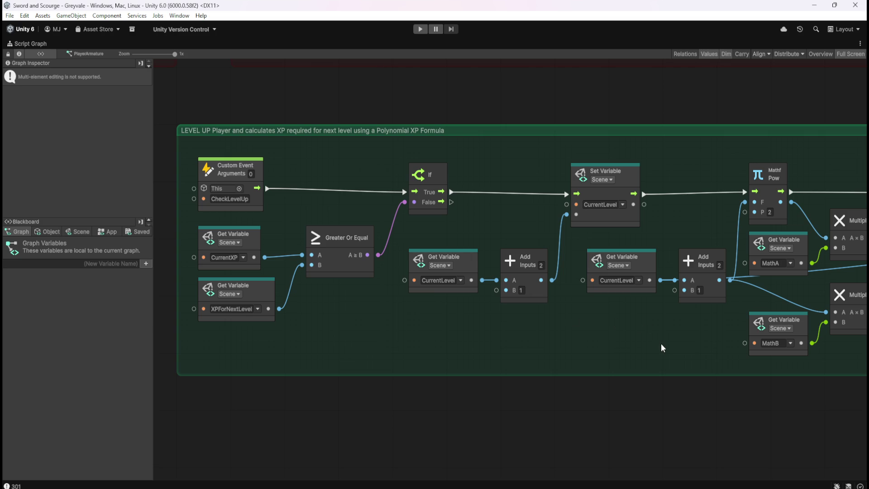
mouse_move(668, 321)
mouse_down()
mouse_move(618, 329)
mouse_move(413, 322)
mouse_move(652, 338)
mouse_move(385, 332)
mouse_up()
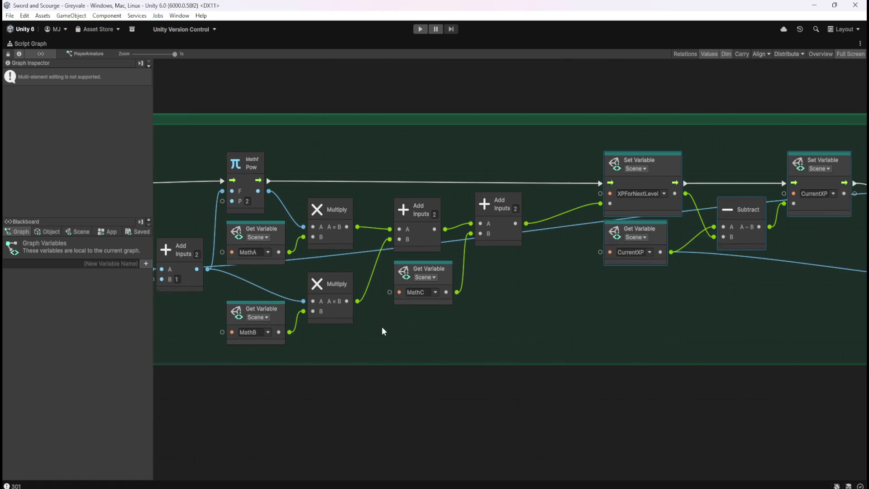
drag(588, 324, 465, 343)
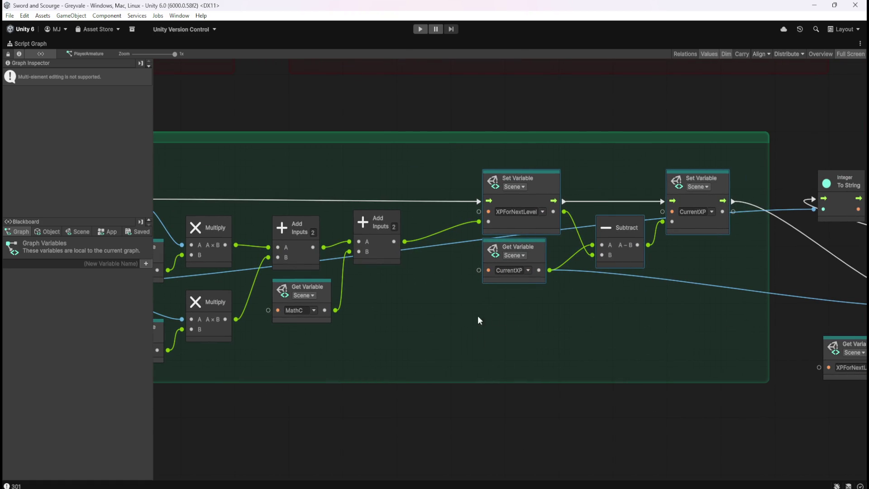
mouse_move(439, 314)
mouse_down()
mouse_move(646, 323)
mouse_move(418, 300)
mouse_move(550, 326)
mouse_up()
mouse_move(322, 363)
mouse_down()
mouse_move(634, 383)
mouse_move(364, 361)
mouse_move(419, 341)
mouse_up()
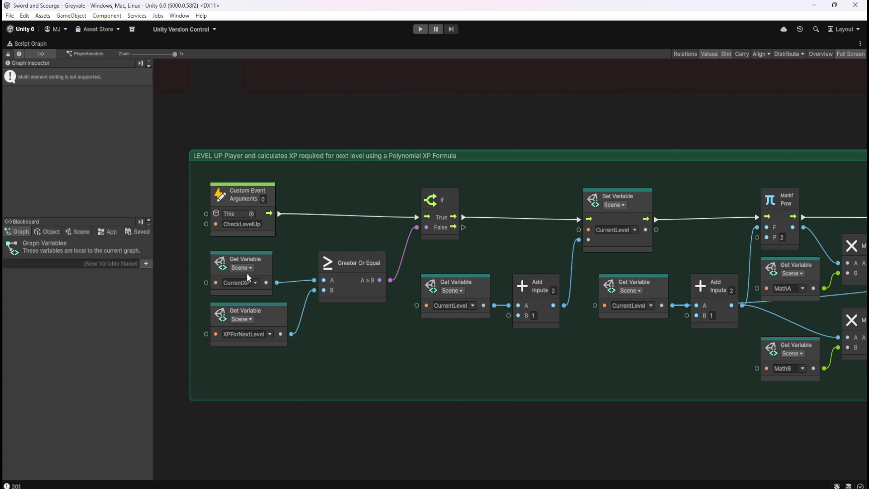
scroll(457, 362, right, 5)
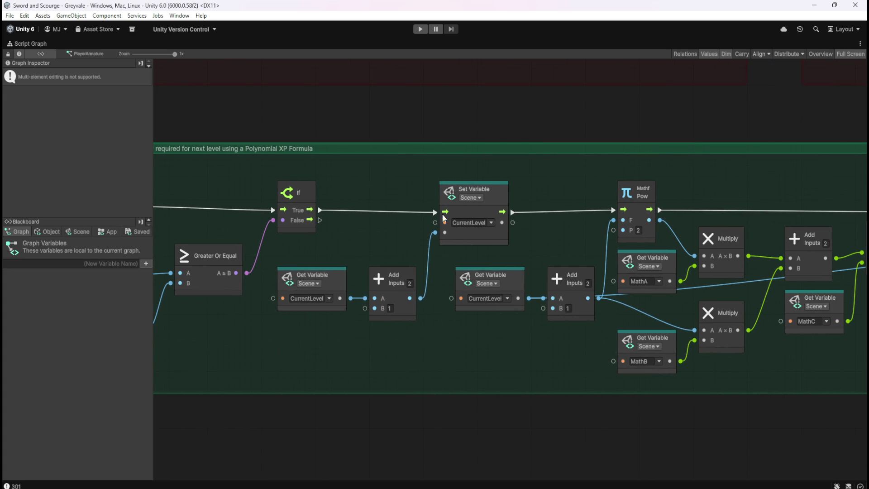
scroll(576, 362, right, 8)
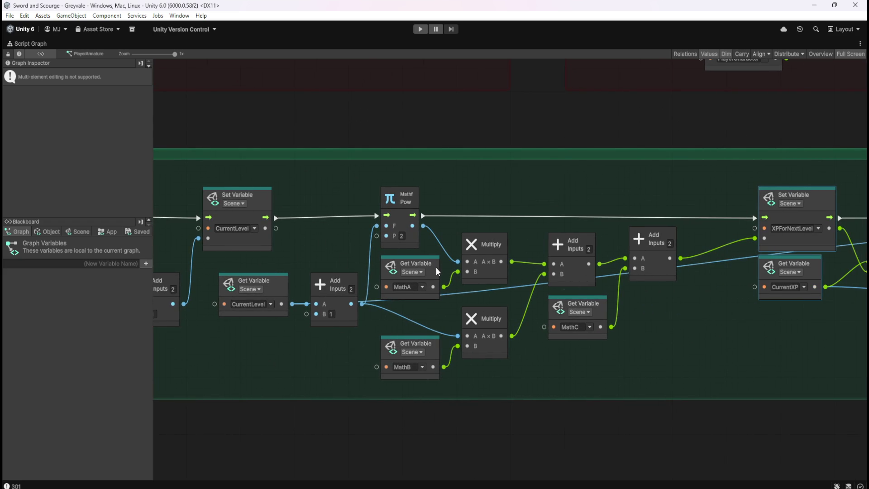
drag(683, 189, 293, 342)
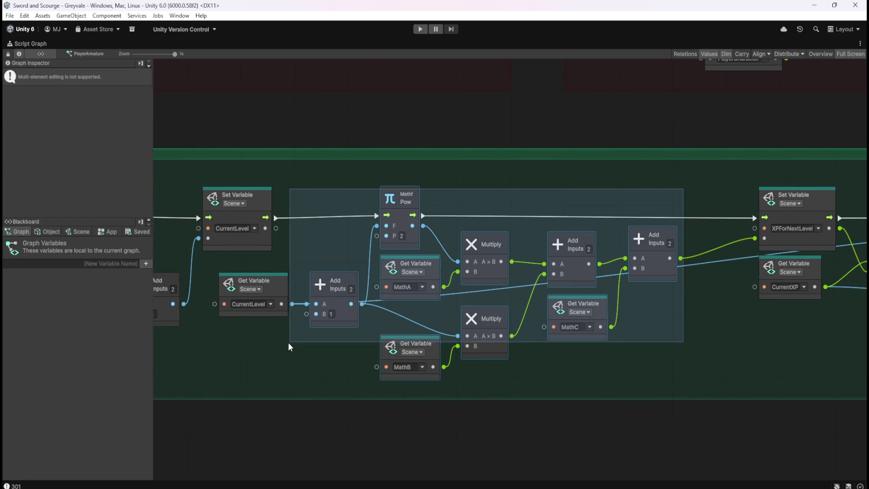
- Box-select the Set Variable node assigning CurrentXP to view its Kind, inputs and outputs
scroll(590, 342, right, 8)
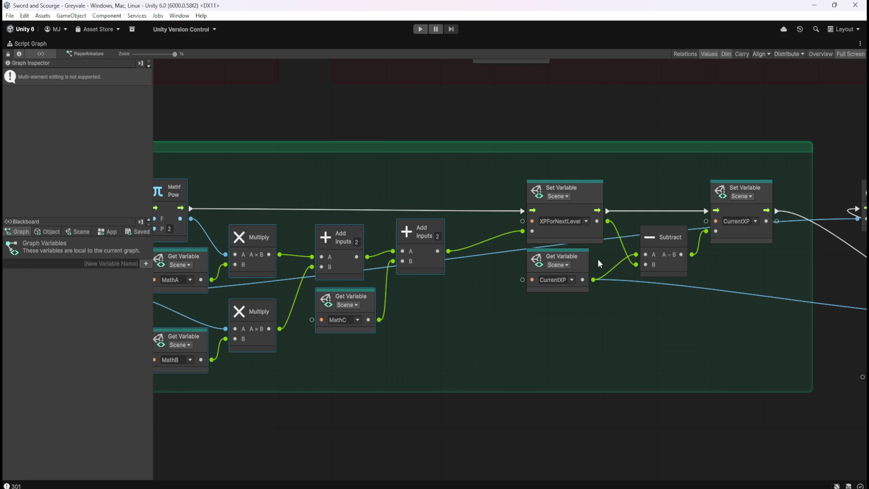
drag(564, 325, 704, 262)
drag(780, 227, 718, 255)
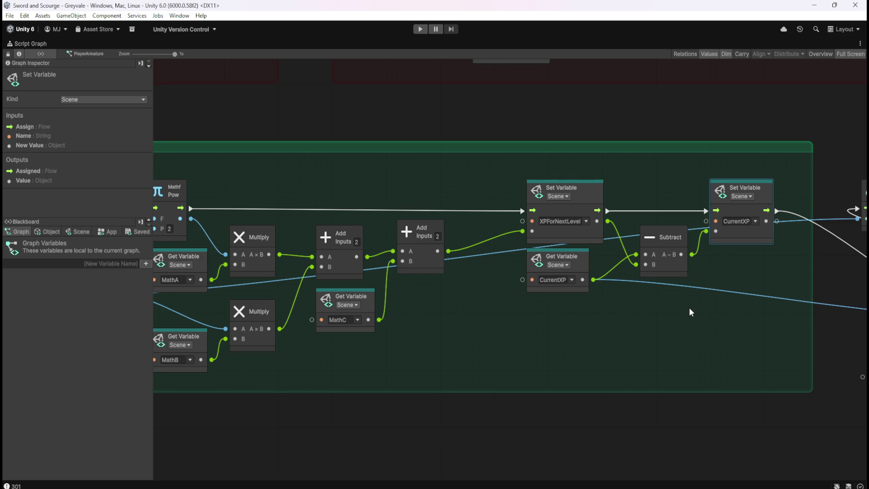
mouse_move(681, 326)
mouse_down()
mouse_move(352, 314)
mouse_move(689, 324)
mouse_up()
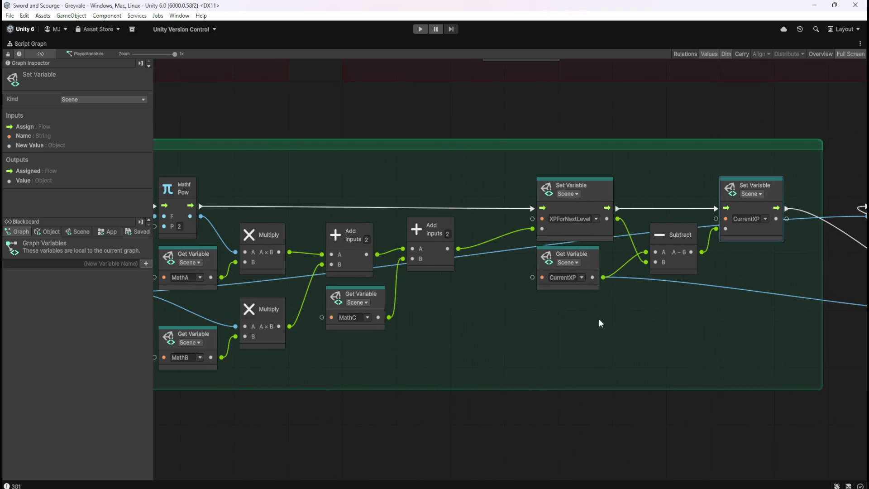
drag(433, 316, 723, 299)
mouse_move(365, 310)
mouse_down()
mouse_move(555, 306)
mouse_move(541, 320)
mouse_move(404, 289)
mouse_up()
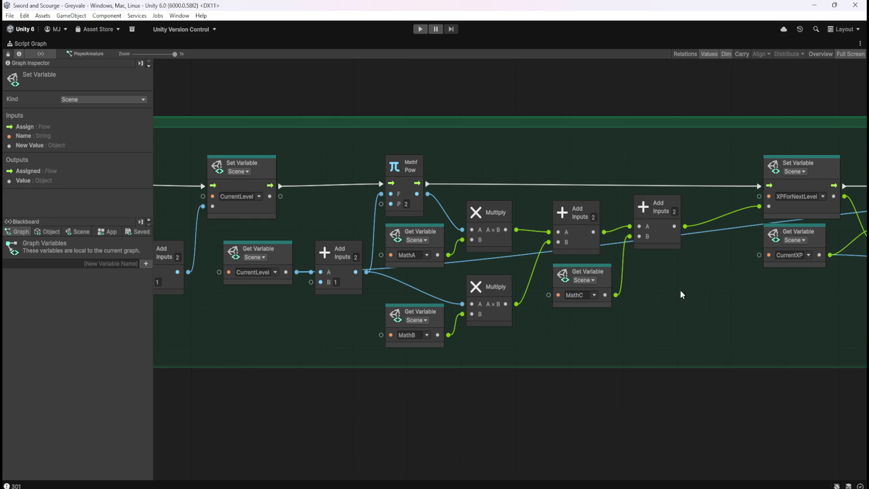
drag(683, 299, 460, 315)
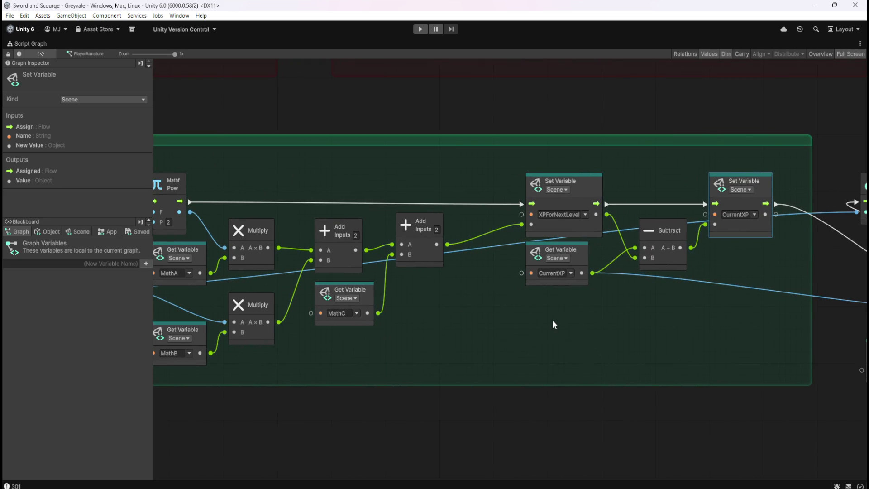
mouse_move(625, 345)
mouse_down()
mouse_move(431, 340)
mouse_move(447, 316)
mouse_move(555, 319)
mouse_up()
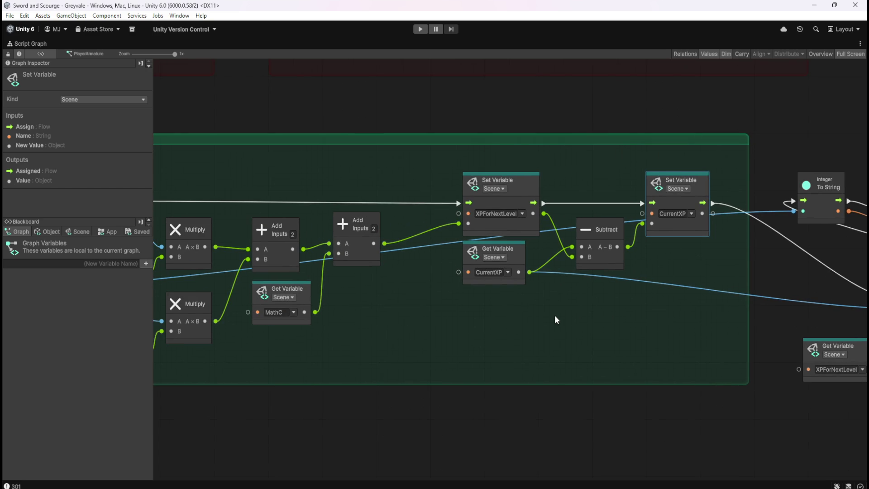
drag(333, 323, 516, 358)
mouse_move(159, 353)
mouse_down()
mouse_move(355, 355)
mouse_move(602, 327)
mouse_up()
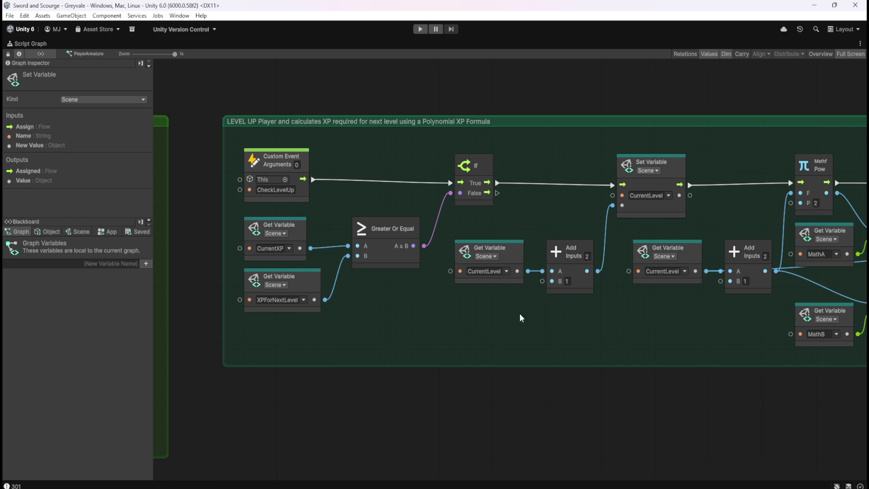
scroll(614, 294, right, 15)
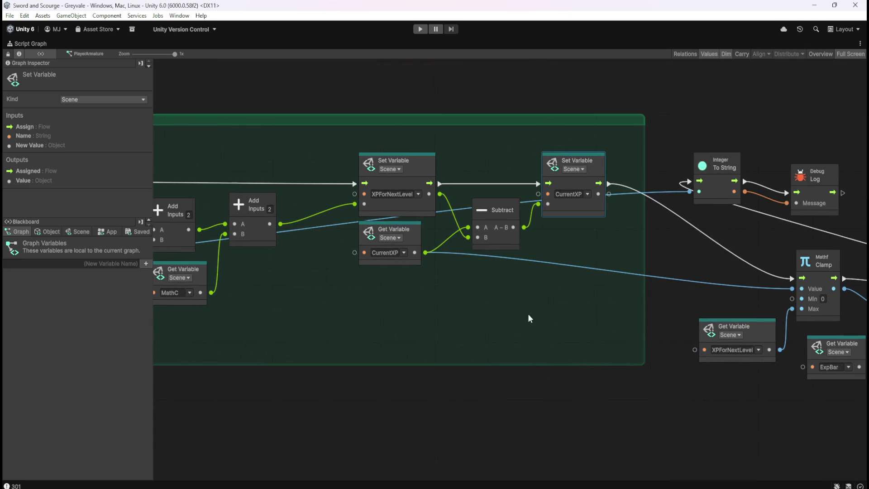
- Move the To String, Debug Log, Clamp and UpdateExpBar nodes further right
scroll(569, 209, down, 3)
scroll(445, 293, left, 10)
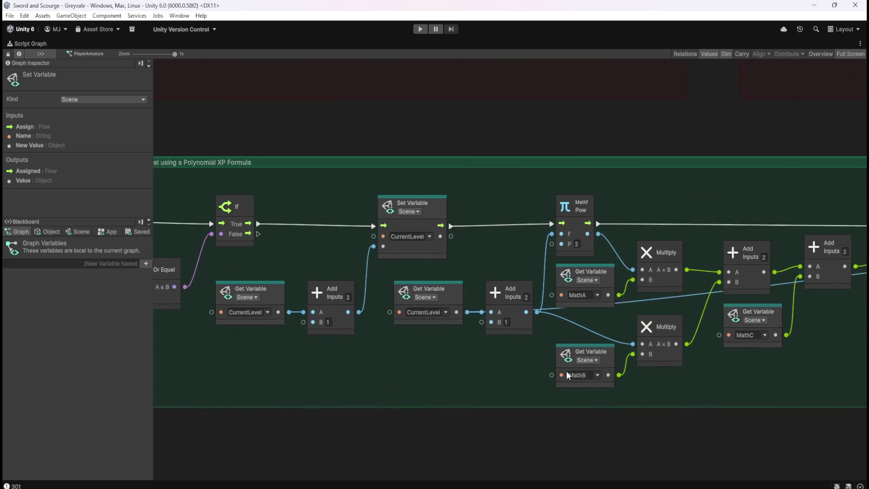
scroll(446, 293, down, 5)
scroll(660, 266, up, 5)
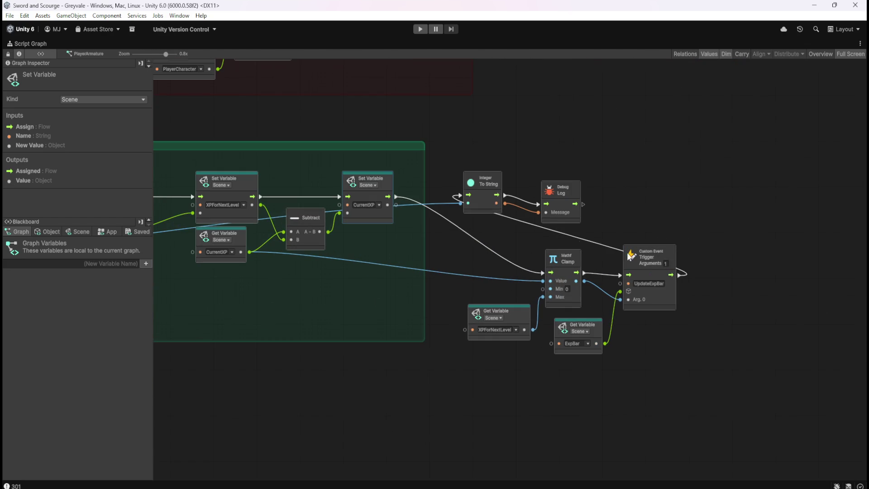
drag(481, 144, 704, 344)
mouse_move(671, 303)
mouse_down()
mouse_move(806, 263)
mouse_move(838, 290)
mouse_up()
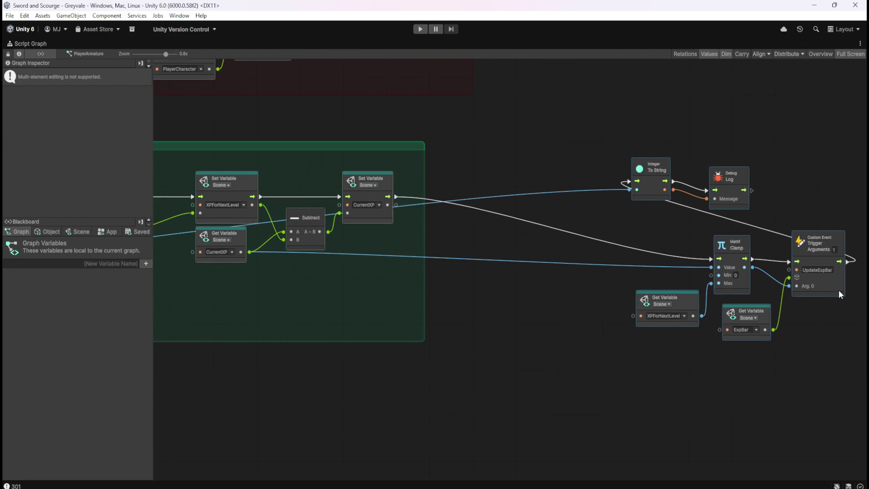
- Widen the LEVEL UP group to the right and select the nodes following the If
click(380, 322)
scroll(380, 322, left, 10)
scroll(510, 312, right, 8)
click(507, 306)
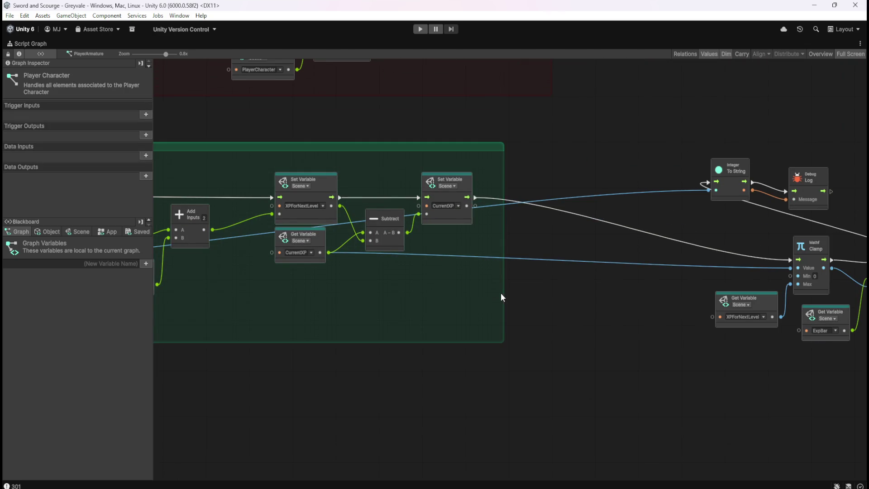
click(508, 300)
mouse_move(501, 305)
mouse_down()
mouse_move(683, 302)
mouse_move(670, 303)
mouse_up()
click(670, 303)
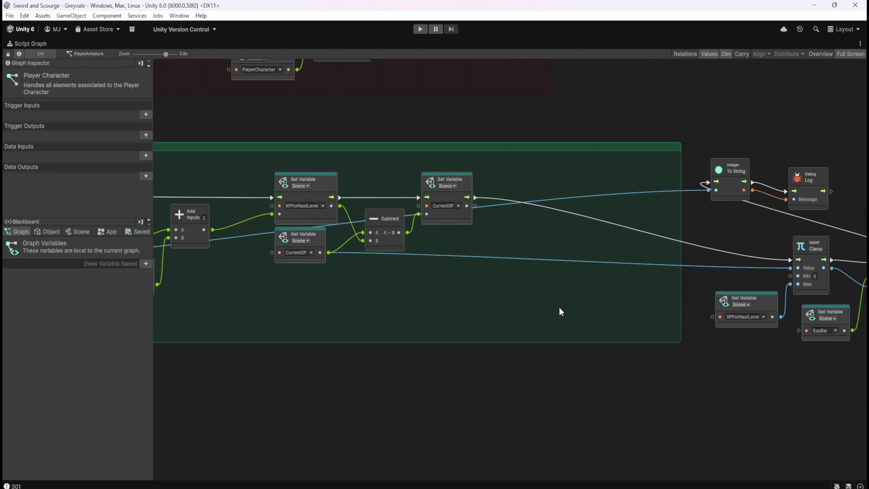
scroll(557, 314, left, 10)
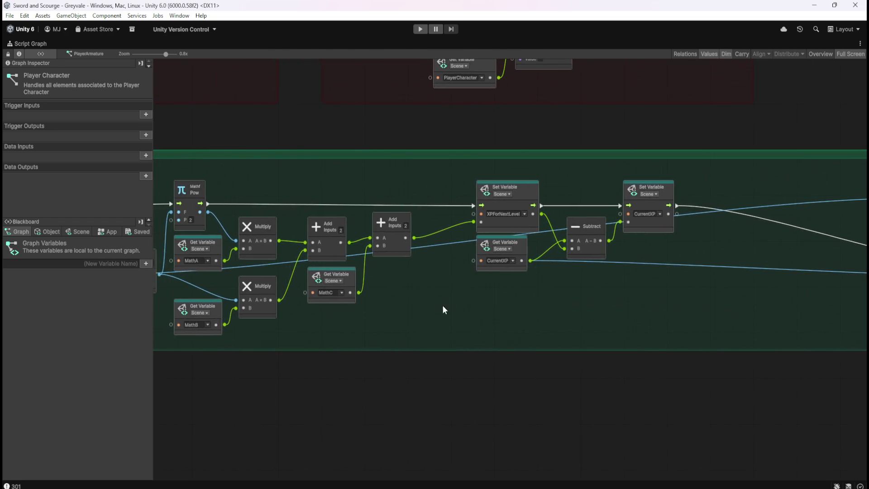
scroll(401, 321, right, 10)
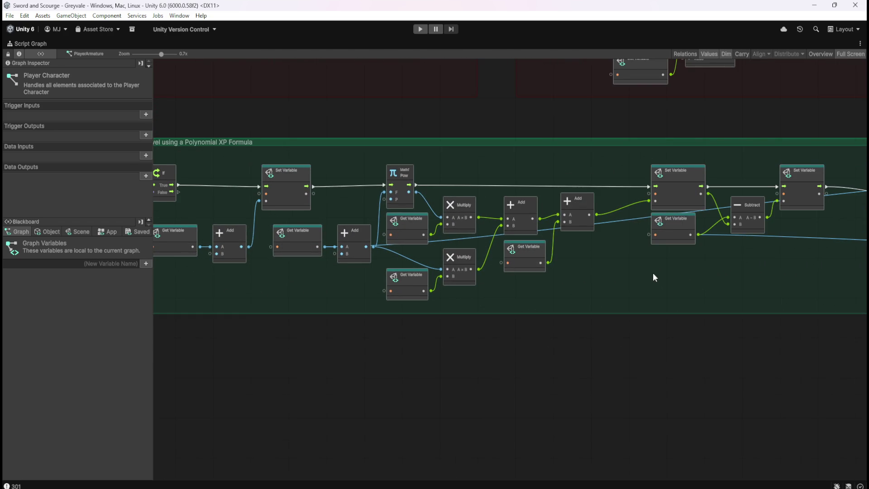
drag(847, 170, 204, 287)
- Shift the post-If level-up nodes right, opening space after the True output, then deselect
drag(736, 296, 463, 298)
drag(548, 201, 691, 210)
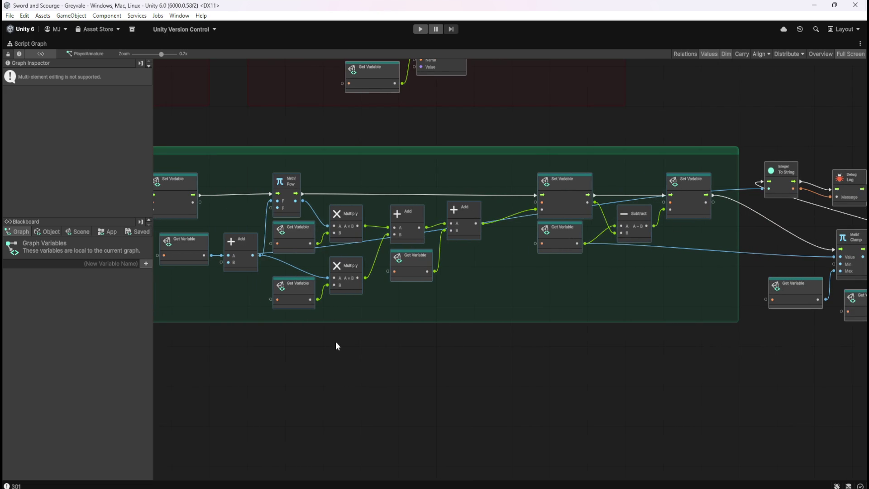
drag(363, 343, 605, 378)
drag(301, 320, 504, 239)
scroll(503, 239, up, 3)
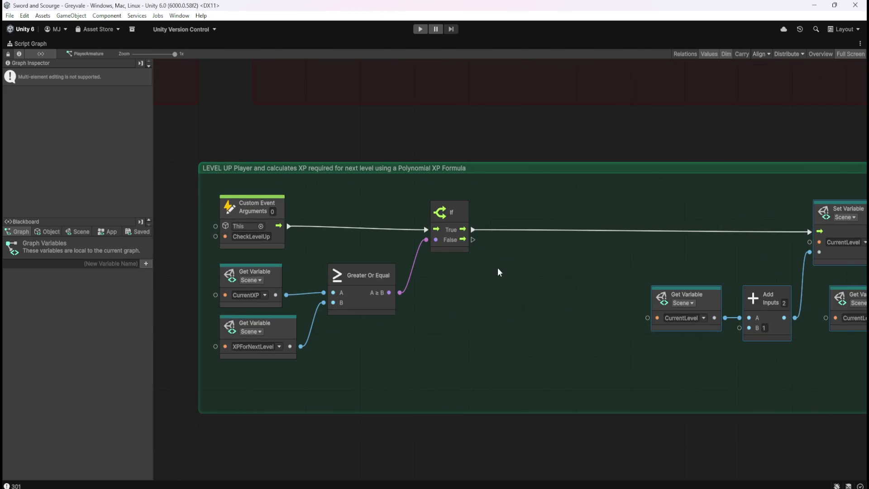
click(529, 282)
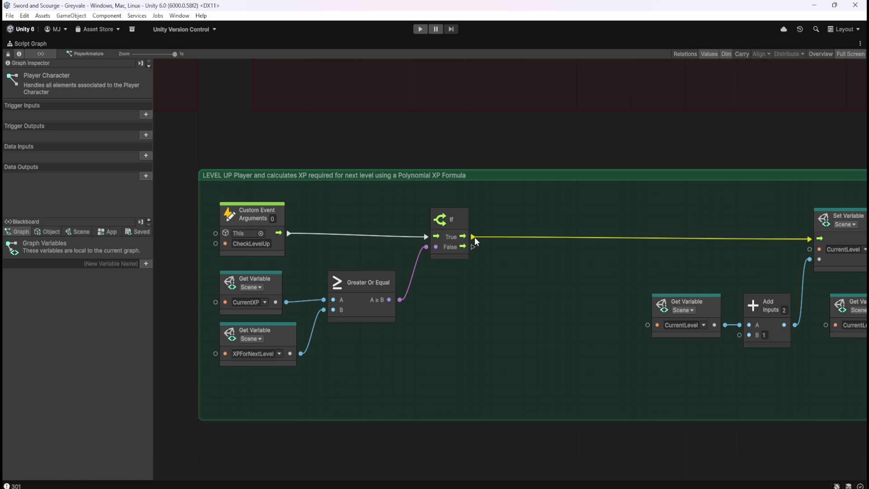
- Try rerouting the If True output and pull a new wire from the CurrentXP value
drag(475, 237, 512, 238)
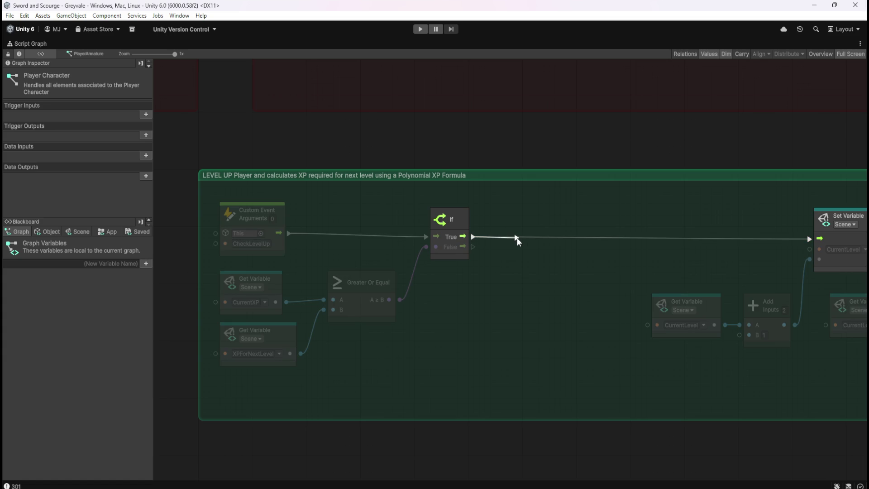
drag(517, 240, 455, 263)
mouse_move(286, 302)
mouse_down()
mouse_move(311, 309)
mouse_move(499, 286)
mouse_move(499, 275)
mouse_up()
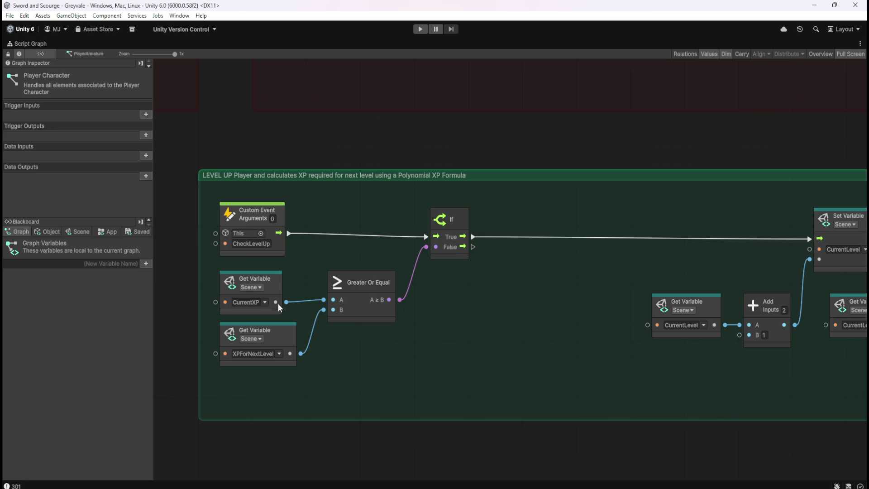
- Add a Subtract node with CurrentXP as input A and XPForNextLevel as input B
drag(287, 302, 496, 274)
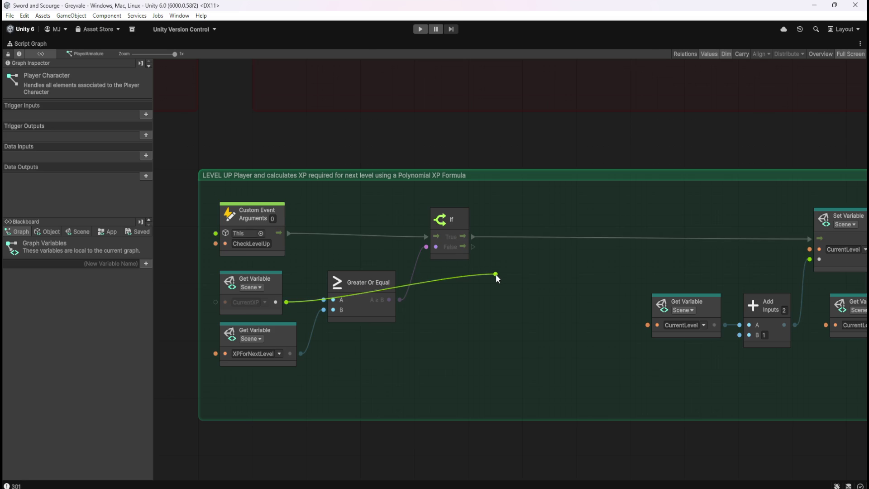
text(subtrac)
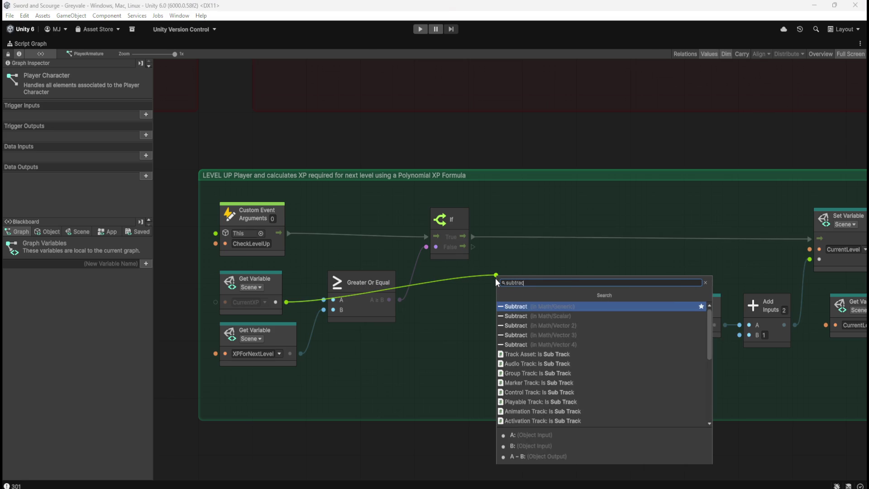
text(t)
key(Return)
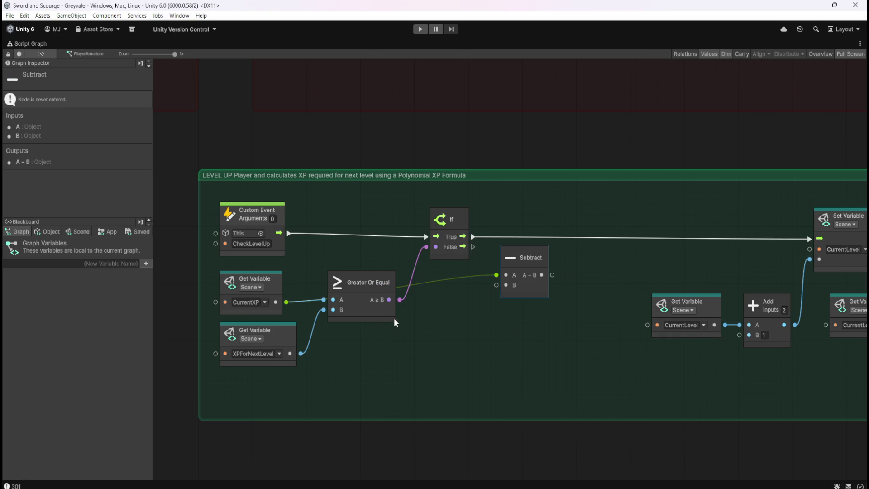
mouse_move(300, 354)
mouse_down()
mouse_move(484, 310)
mouse_move(496, 284)
mouse_move(515, 329)
mouse_move(461, 347)
mouse_move(454, 363)
mouse_up()
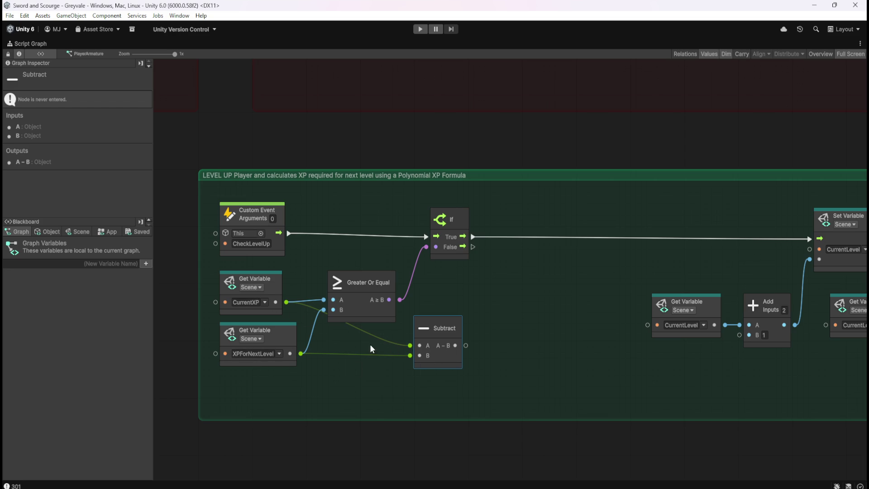
- Locate and select the old CurrentXP getter and Subtract nodes near Clamp and log nodes
drag(646, 353, 328, 358)
drag(704, 365, 346, 349)
drag(626, 329, 467, 345)
drag(362, 328, 481, 275)
- Delete the old Get CurrentXP and Subtract node pair
click(480, 311)
drag(490, 345, 364, 288)
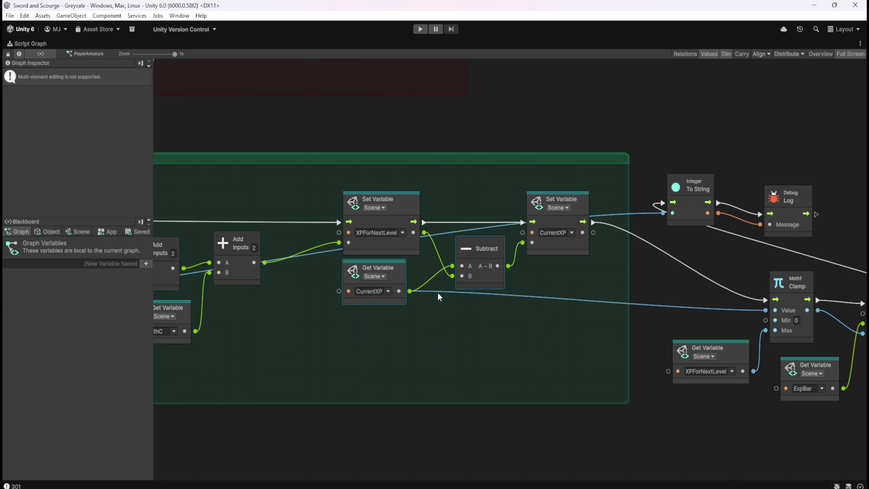
key(Delete)
- Move the XP formula nodes left toward the If node and nudge the new Subtract left
mouse_move(385, 332)
mouse_down()
mouse_move(536, 325)
mouse_move(691, 290)
mouse_move(592, 299)
mouse_up()
scroll(691, 290, down, 2)
mouse_move(200, 212)
mouse_down()
mouse_move(477, 301)
mouse_move(751, 309)
mouse_move(752, 320)
mouse_up()
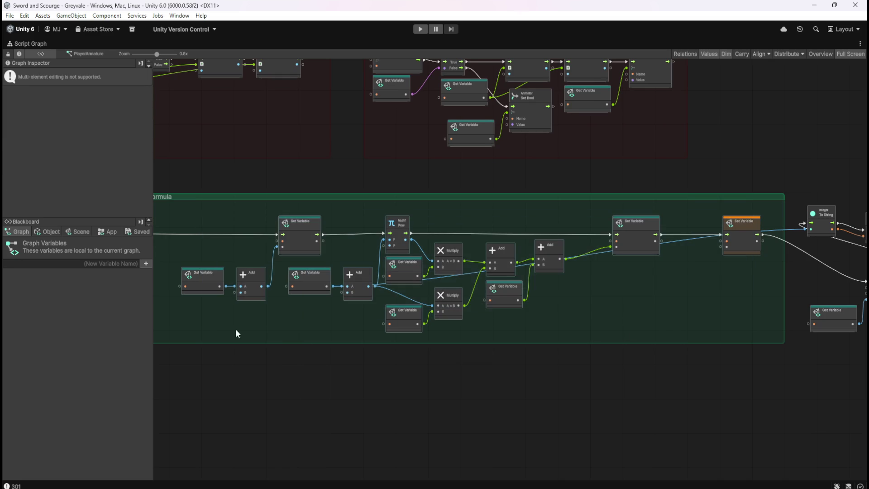
drag(246, 332, 500, 329)
scroll(339, 275, up, 2)
drag(580, 301, 403, 309)
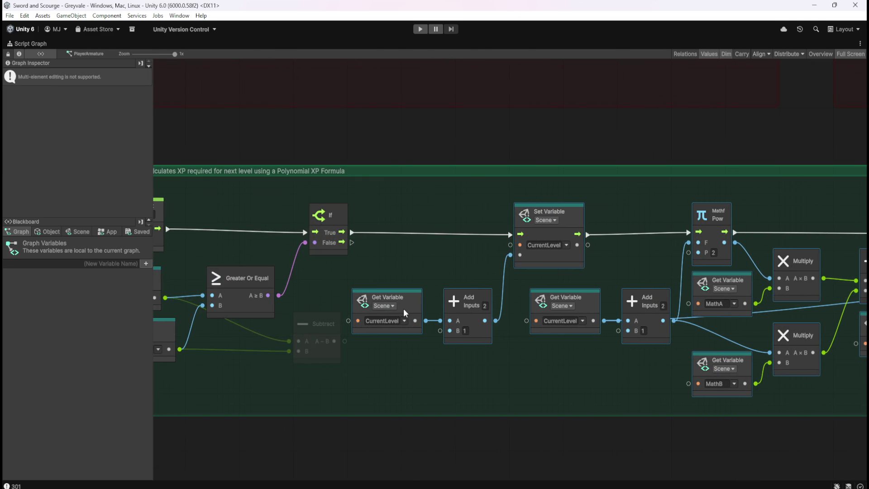
click(391, 353)
drag(335, 336, 322, 333)
- Move the XPForNextLevel and CurrentXP Set Variable nodes left
click(494, 368)
scroll(494, 371, right, 10)
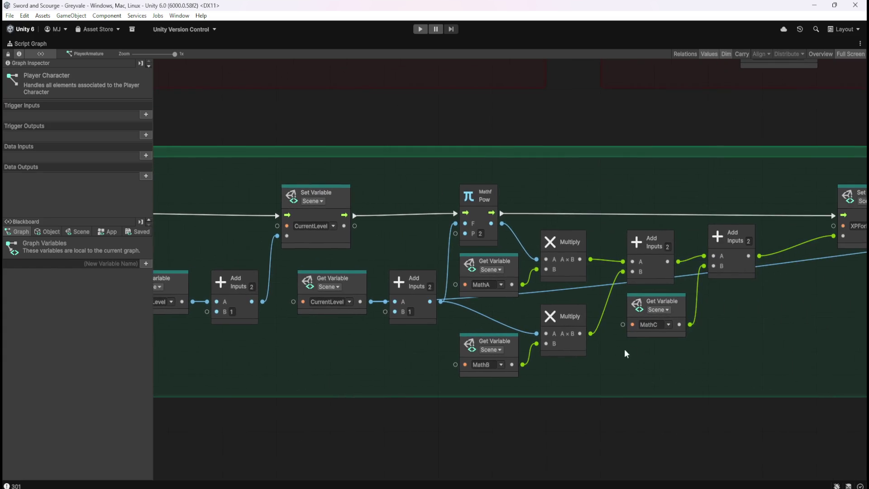
scroll(412, 334, down, 2)
scroll(431, 332, right, 8)
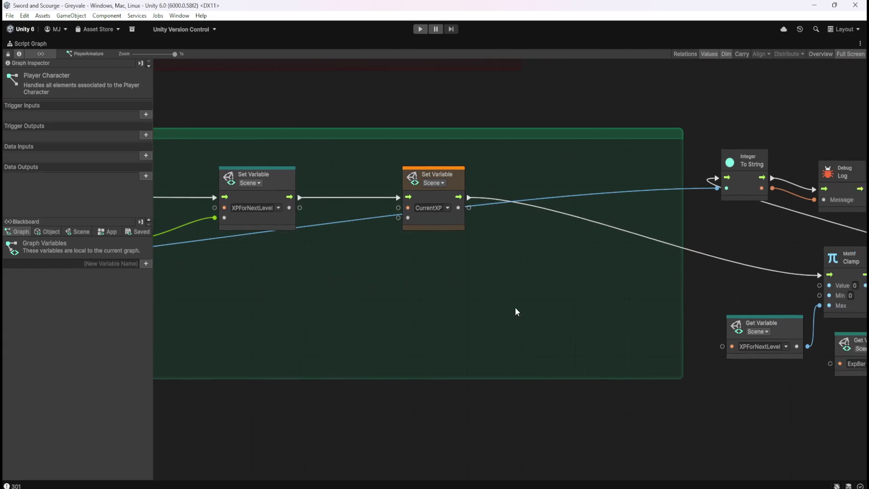
scroll(551, 305, left, 6)
scroll(551, 305, up, 3)
mouse_move(662, 322)
mouse_down()
mouse_move(433, 230)
mouse_move(398, 235)
mouse_up()
click(482, 306)
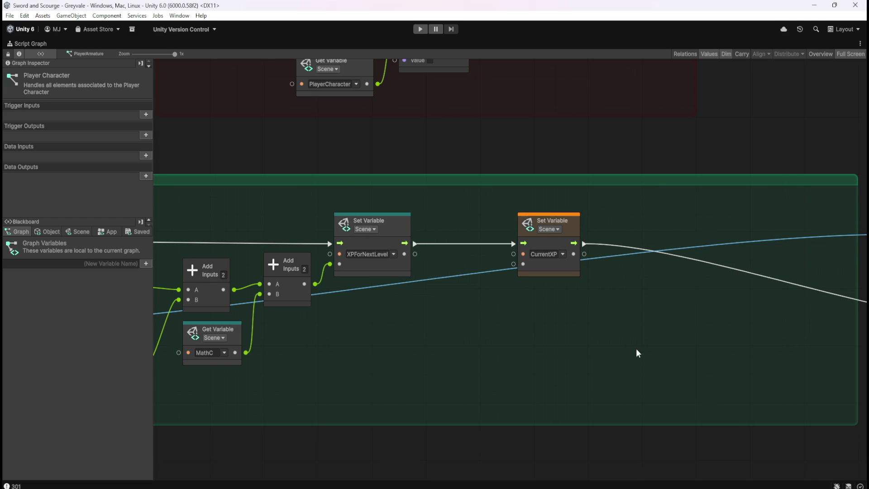
- Wire the new Subtract result into the CurrentXP Set Variable's value port, then select that node
drag(635, 348, 294, 311)
scroll(420, 325, right, 1)
scroll(468, 235, right, 3)
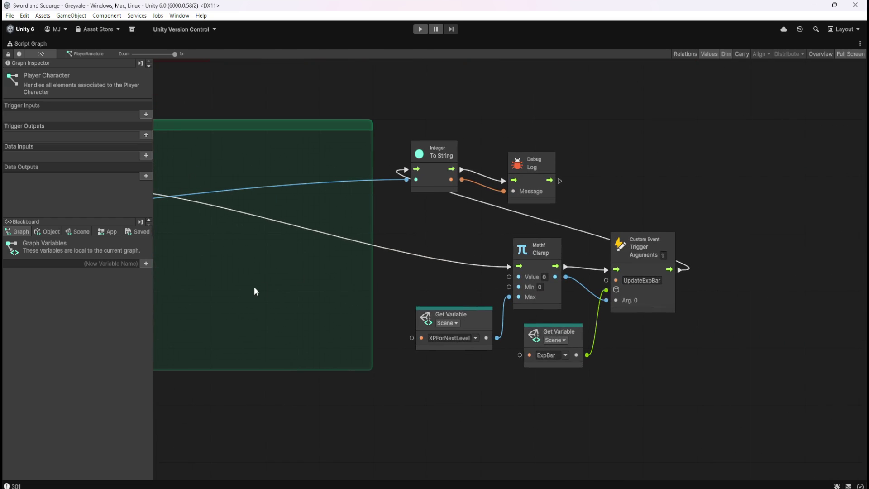
scroll(437, 312, left, 10)
scroll(483, 319, left, 15)
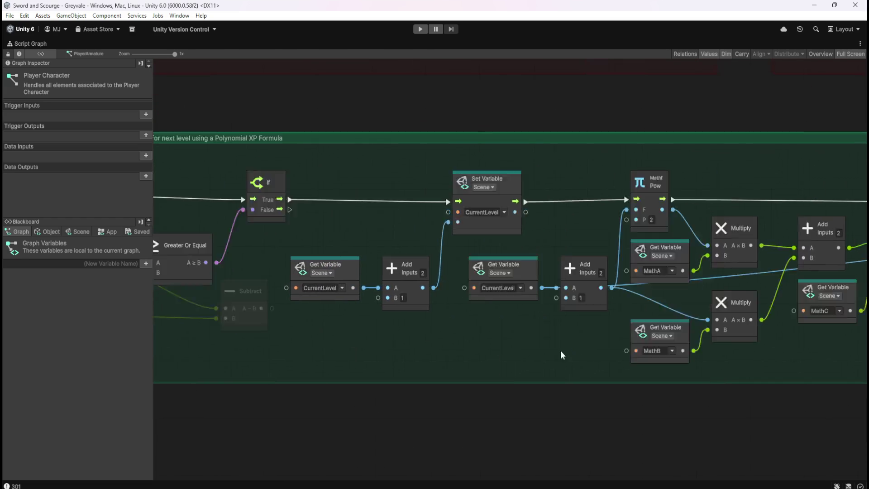
drag(659, 370, 401, 343)
mouse_move(346, 291)
mouse_down()
mouse_move(850, 299)
mouse_move(833, 310)
mouse_move(431, 262)
mouse_move(489, 201)
mouse_move(499, 205)
mouse_up()
scroll(453, 281, right, 10)
scroll(453, 294, left, 10)
scroll(452, 294, up, 3)
click(564, 252)
- Move Set CurrentXP, Clamp with its getters and the UpdateExpBar trigger into the level-up group
drag(578, 249, 498, 252)
click(483, 305)
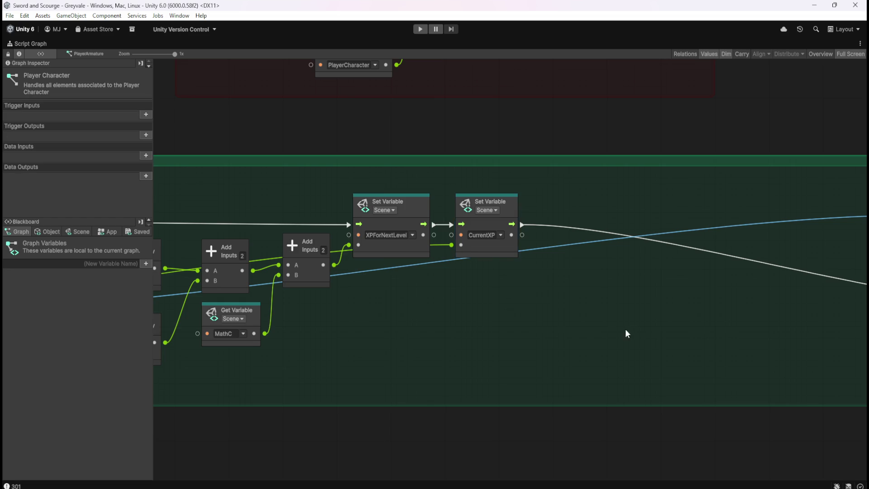
drag(613, 328, 436, 320)
drag(650, 322, 501, 311)
drag(521, 254, 786, 344)
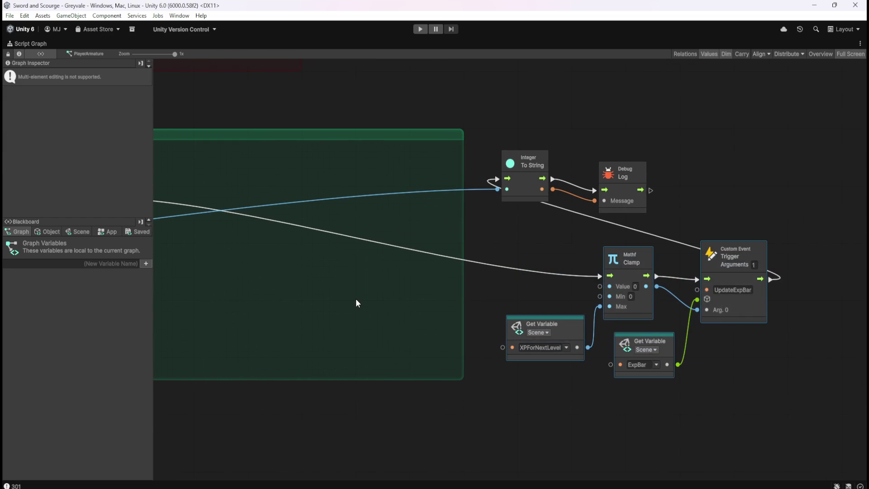
drag(357, 299, 514, 312)
mouse_move(797, 279)
mouse_down()
mouse_move(419, 237)
mouse_move(404, 199)
mouse_move(342, 202)
mouse_up()
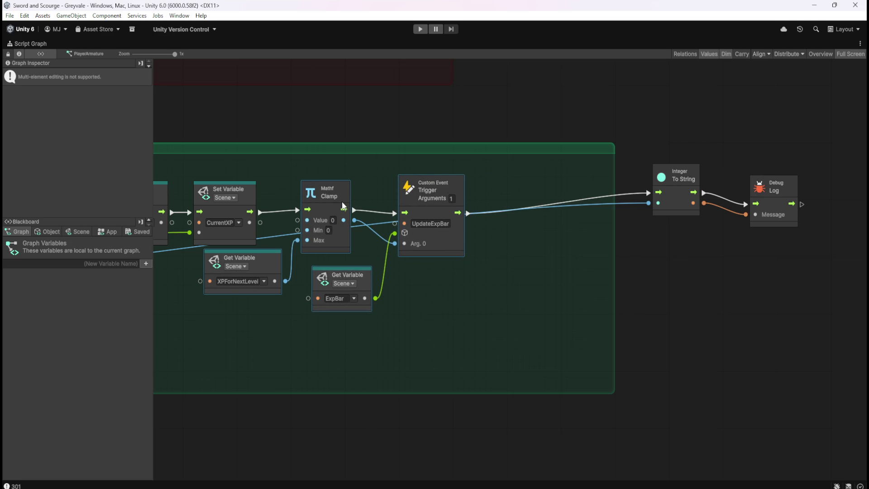
drag(365, 241, 418, 279)
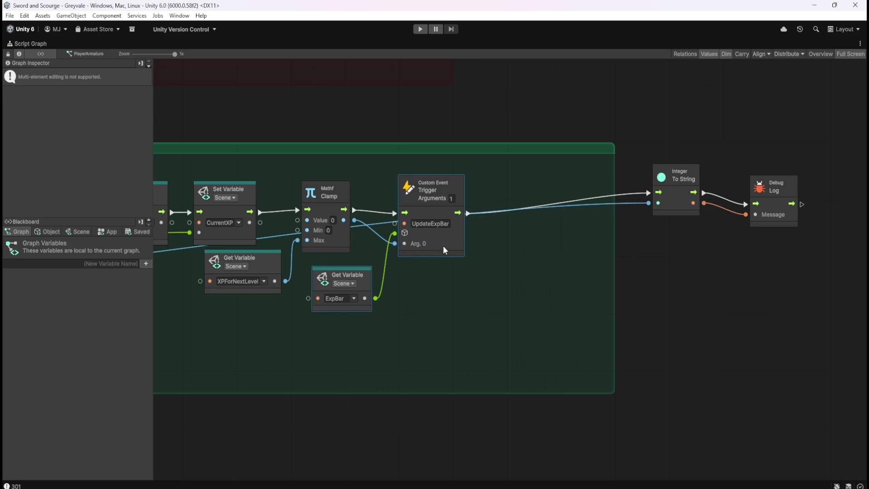
mouse_move(272, 179)
mouse_down()
mouse_move(382, 250)
mouse_move(345, 251)
mouse_up()
click(552, 305)
- Delete the Integer To String and Debug Log nodes and narrow the group to end at UpdateExpBar
drag(700, 163, 796, 235)
key(Delete)
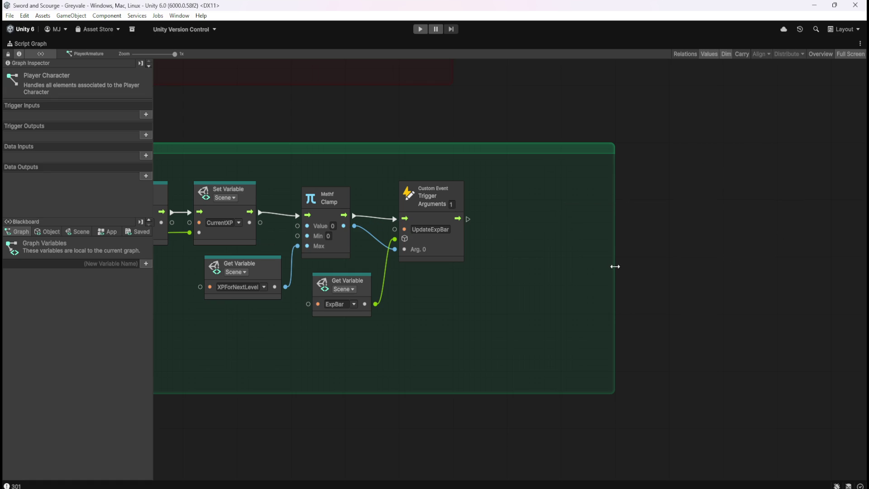
drag(617, 264, 502, 301)
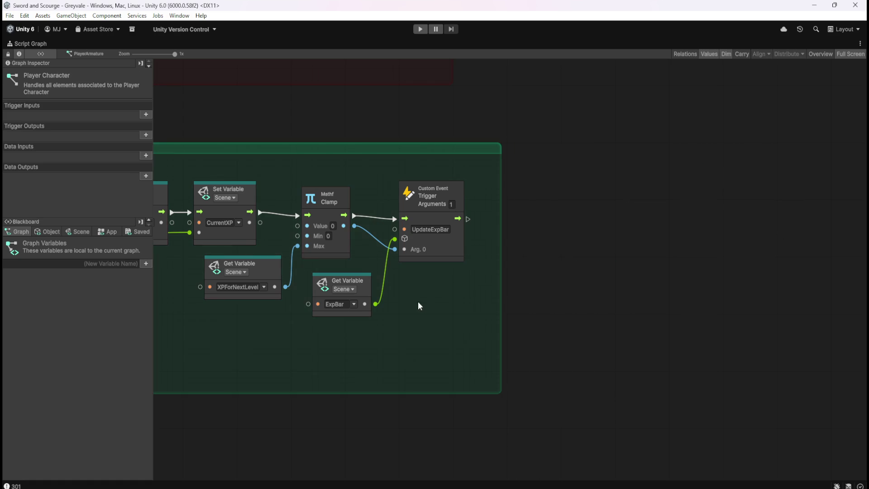
drag(419, 306, 557, 317)
click(596, 246)
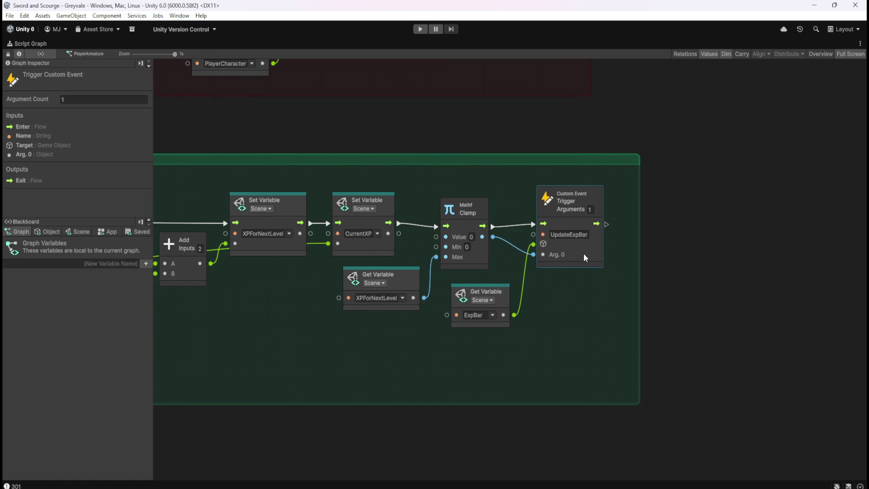
click(543, 285)
scroll(430, 340, left, 10)
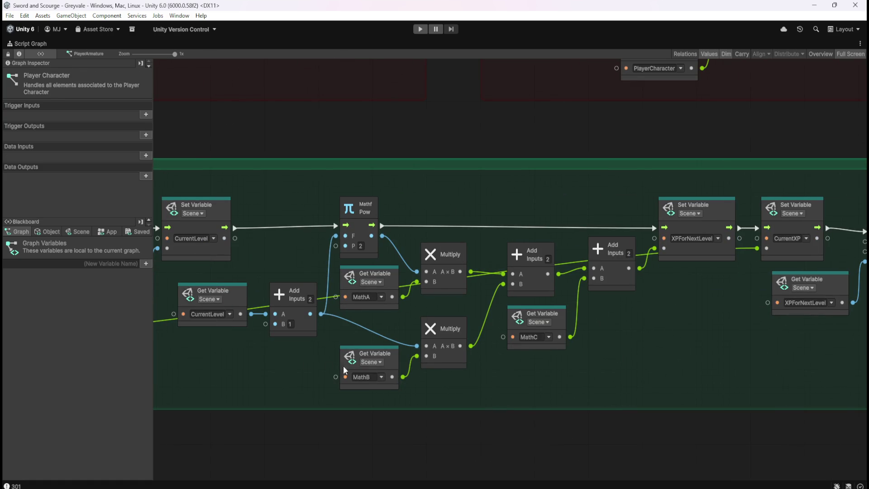
scroll(673, 329, left, 14)
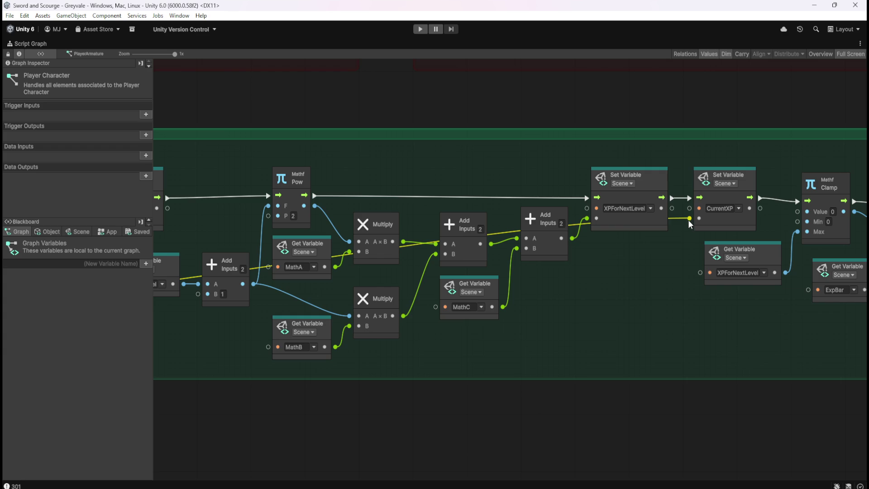
drag(661, 326, 495, 335)
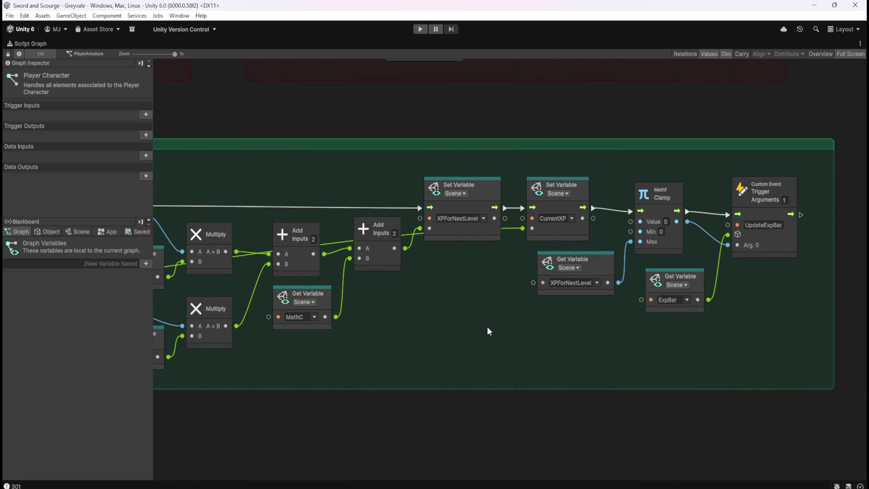
scroll(498, 321, down, 7)
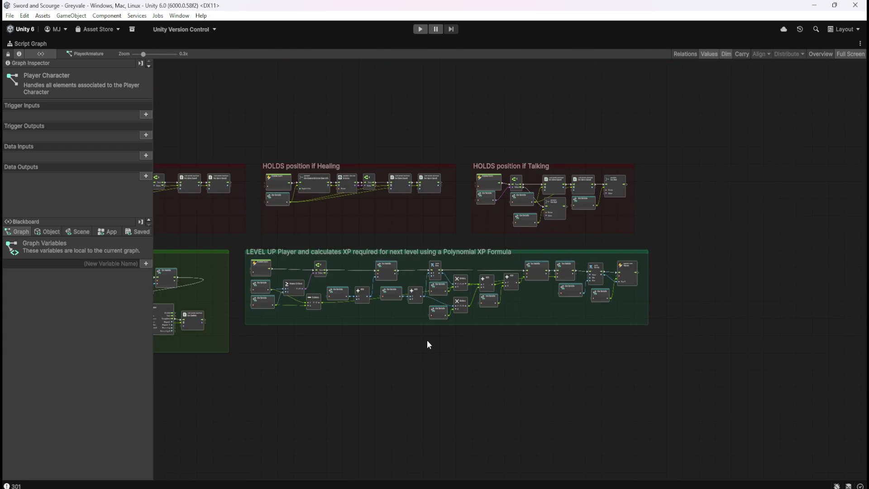
key(shift+space)
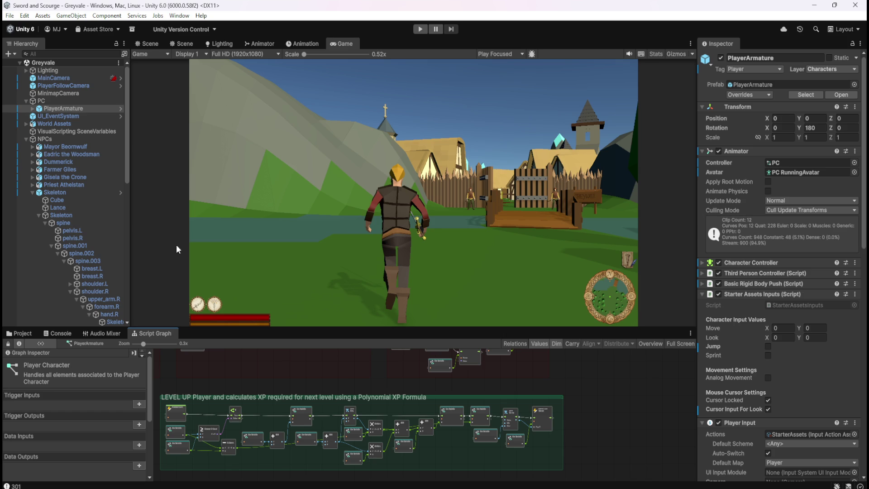
- Show the Blackboard's scene variables to check CurrentLevel 1, CurrentXP 0 and XPForNextLevel 340
scroll(62, 196, down, 6)
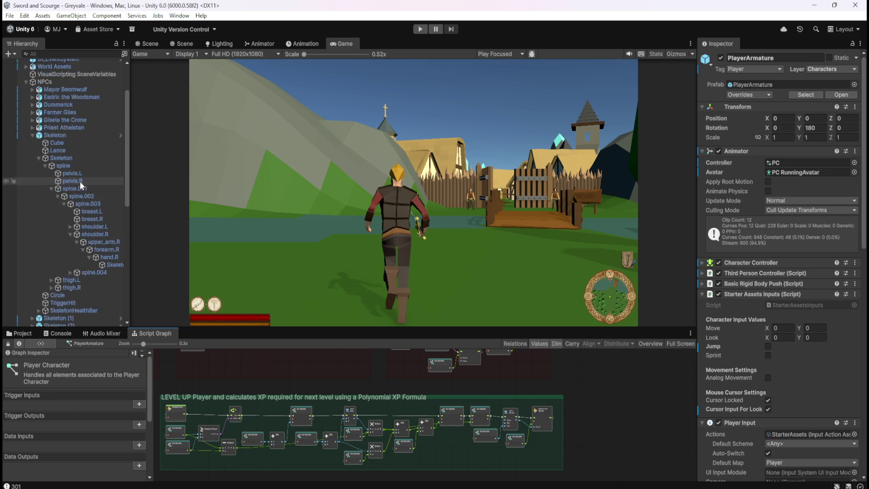
scroll(82, 195, down, 6)
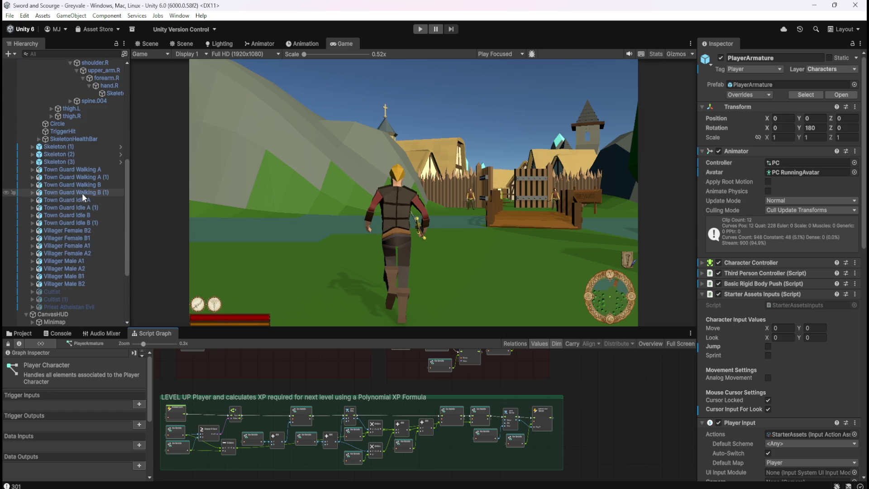
scroll(119, 436, down, 5)
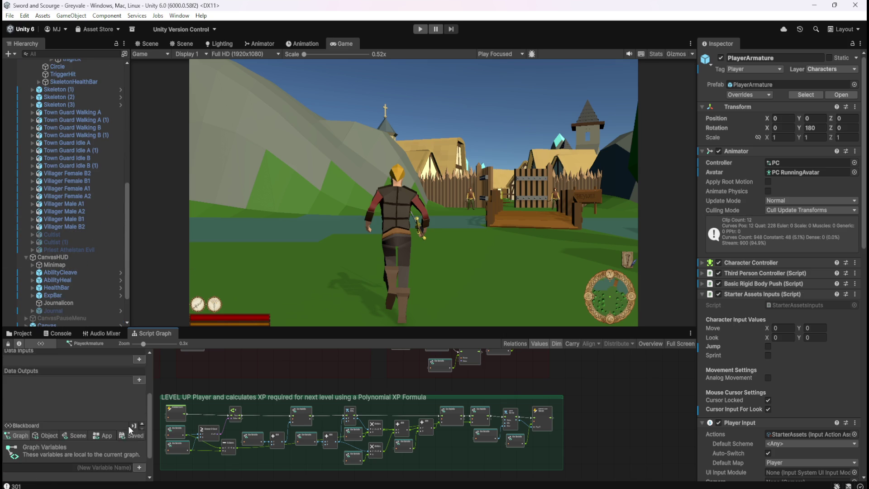
click(73, 399)
drag(197, 327, 199, 301)
scroll(117, 419, down, 10)
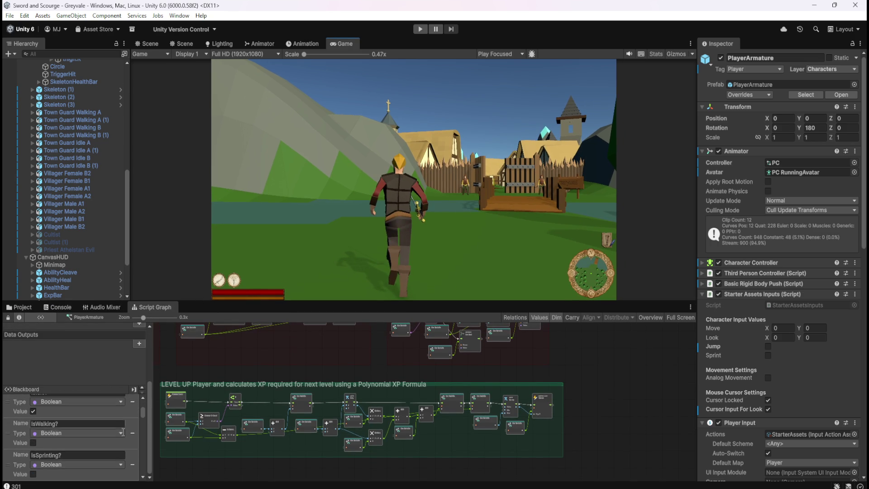
drag(145, 425, 151, 483)
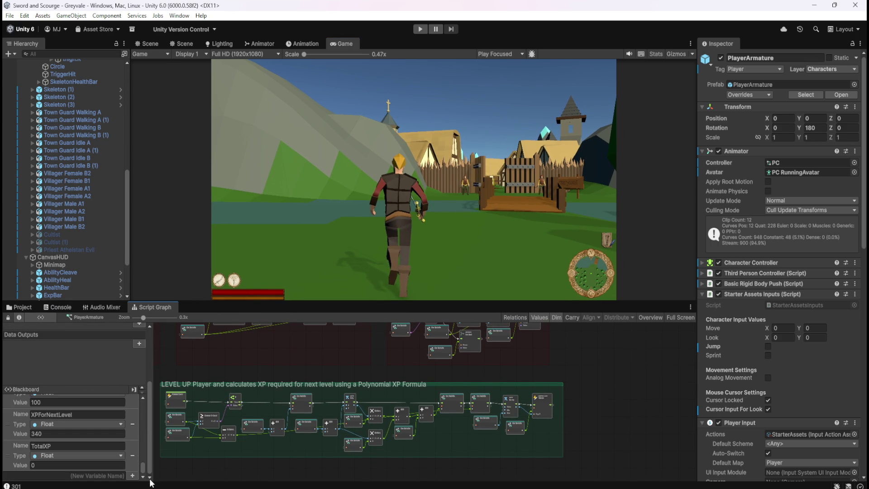
scroll(128, 454, up, 5)
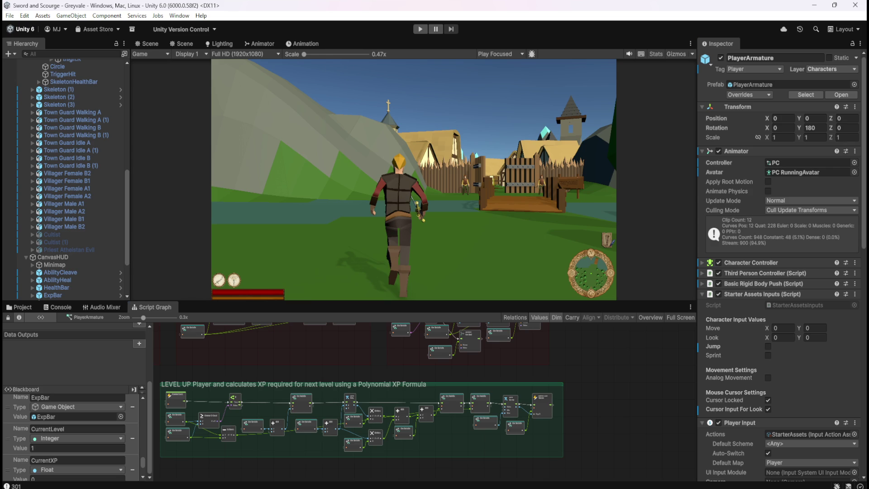
- Close the floating Game window and maximise the script graph panel
drag(303, 43, 313, 33)
click(852, 18)
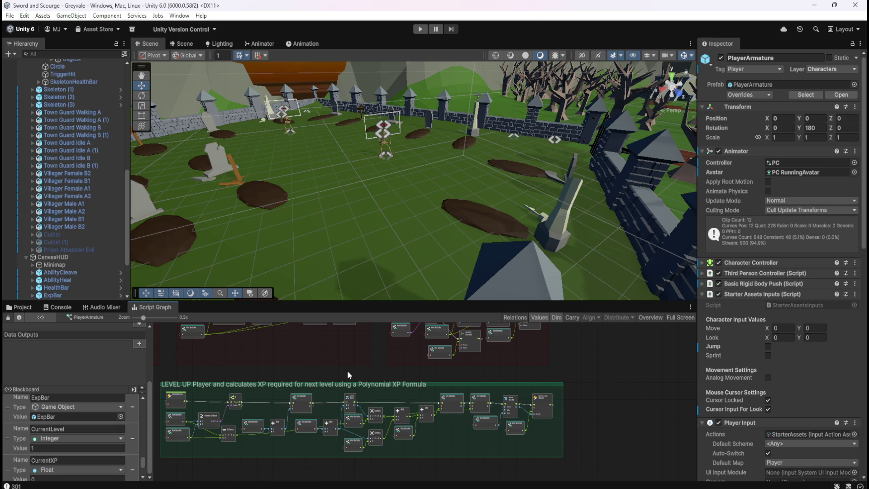
key(shift+space)
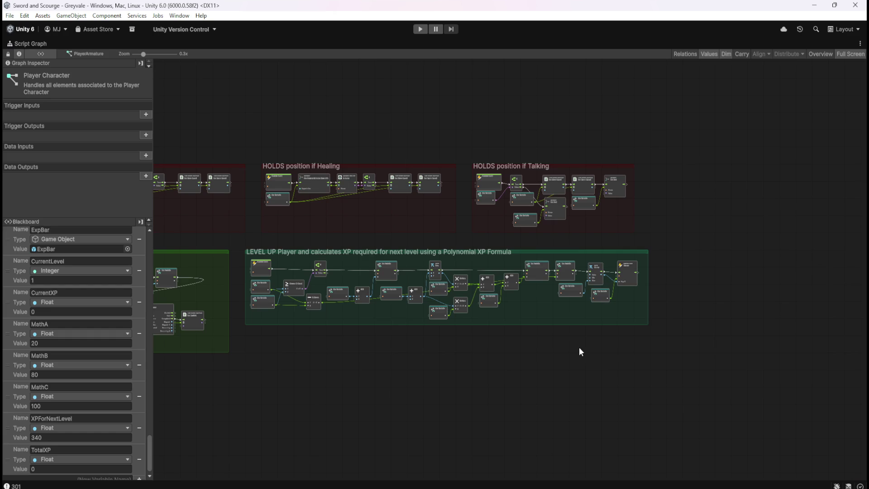
- Maximise the Player Character graph with the blackboard scrolled to its variables, and bring up the game view
key(shift+space)
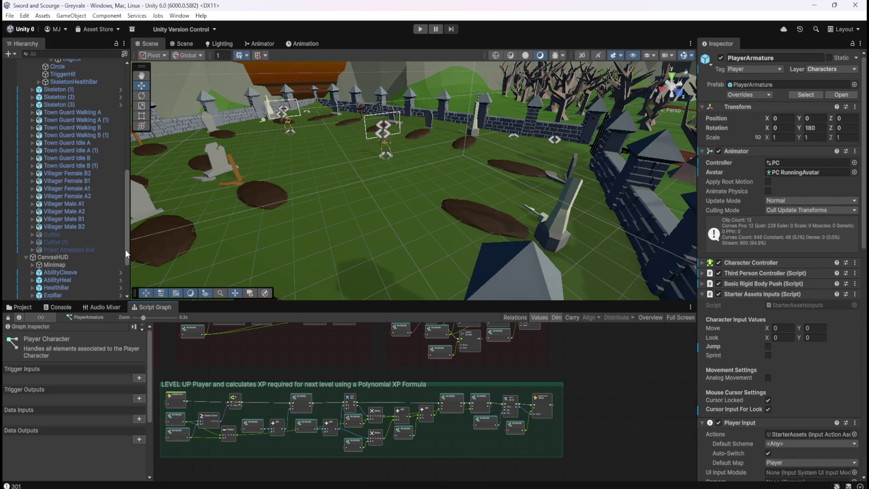
scroll(125, 262, down, 1)
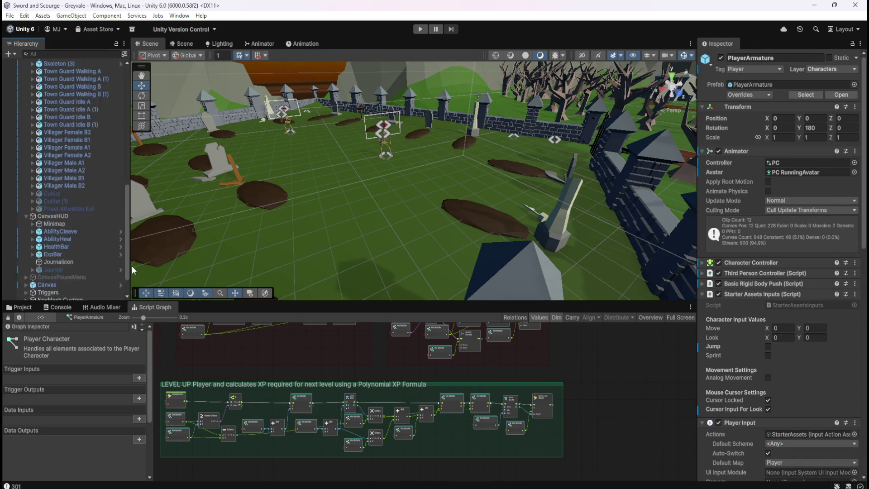
mouse_move(127, 249)
mouse_down()
mouse_move(129, 226)
mouse_move(146, 214)
mouse_move(146, 146)
mouse_up()
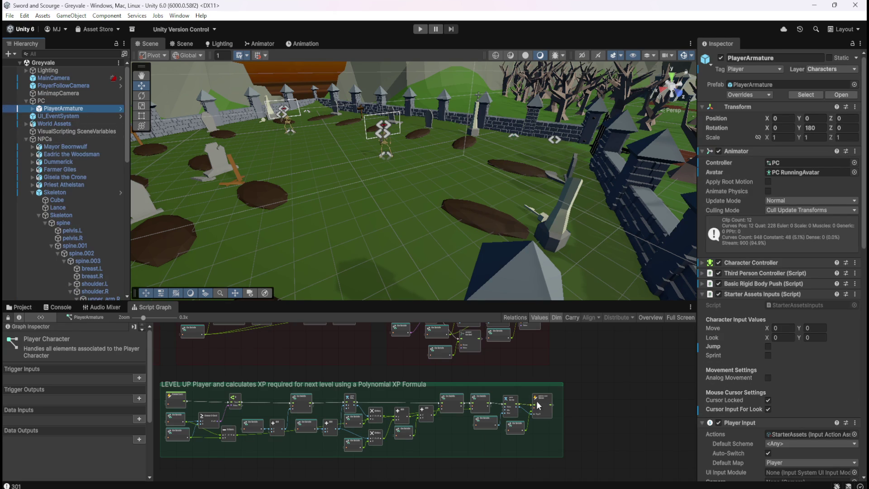
key(shift+space)
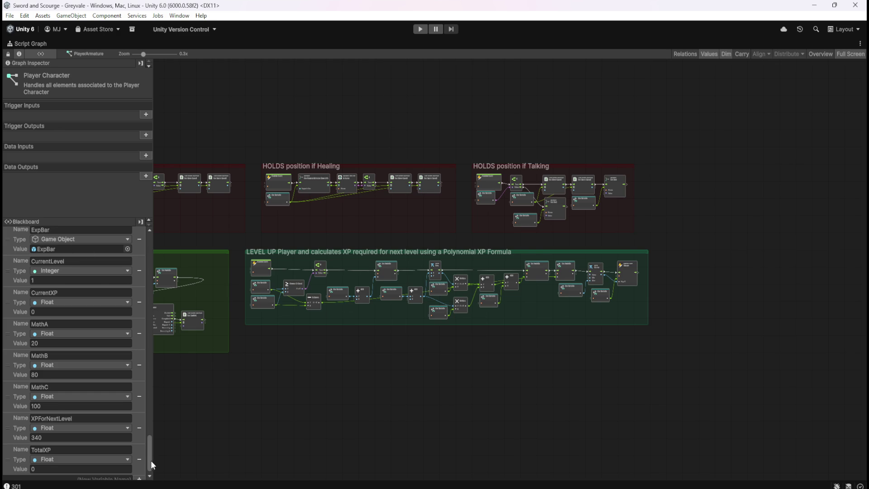
scroll(152, 460, down, 2)
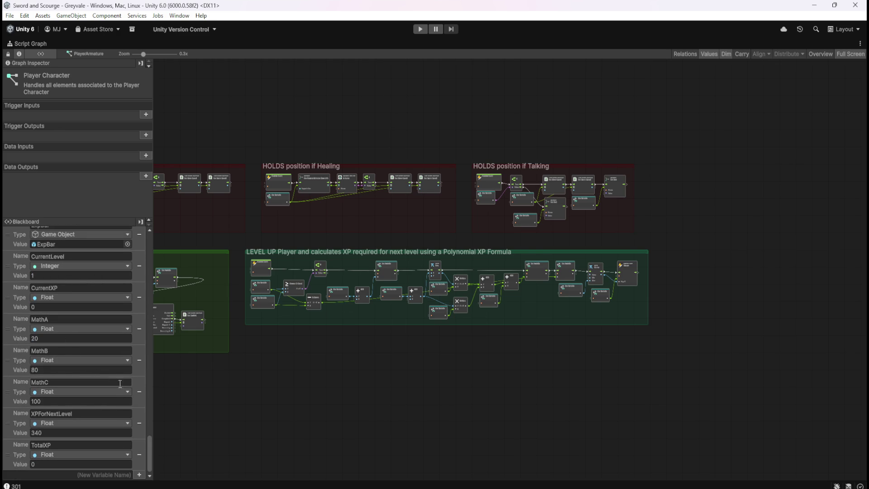
key(ctrl+p)
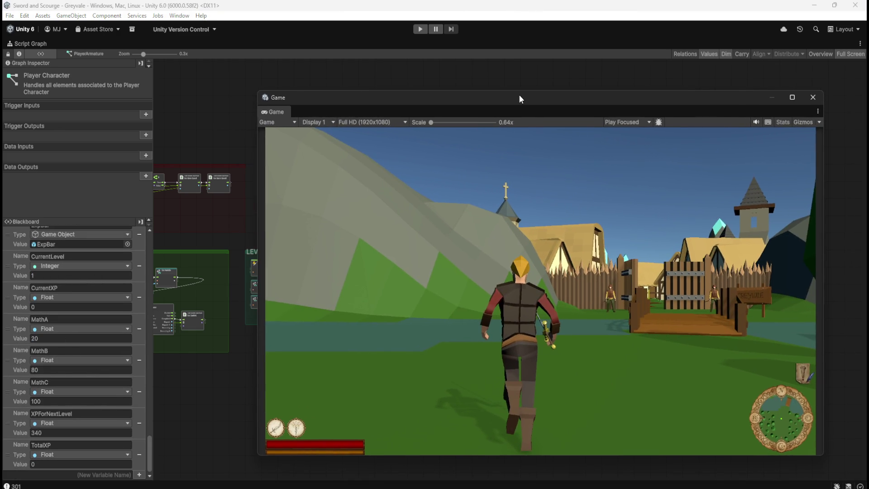
- Start Play mode, run forward, and pause to show the blackboard's scene XP variables
click(427, 29)
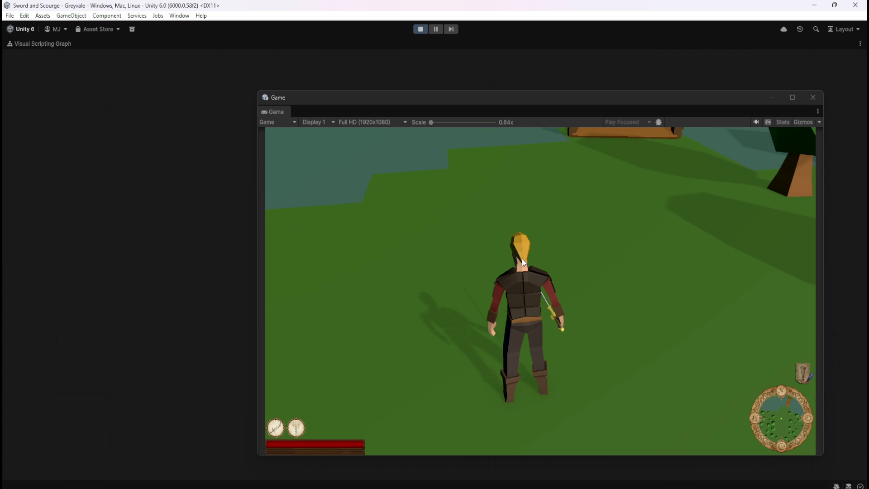
key(w)
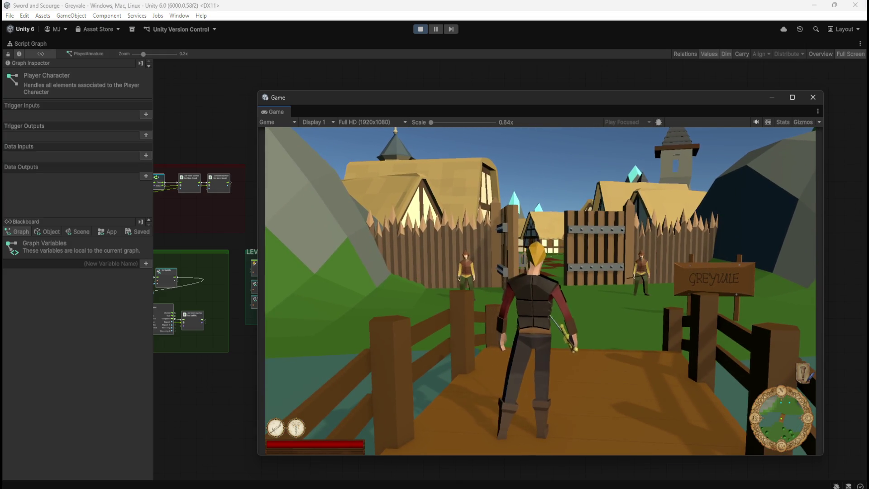
key(Escape)
click(82, 232)
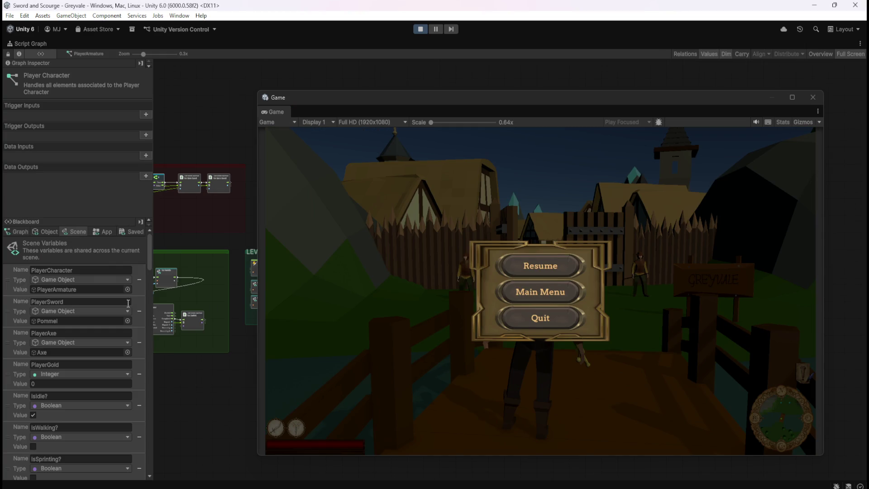
mouse_move(148, 256)
mouse_down()
mouse_move(161, 441)
mouse_move(190, 475)
mouse_up()
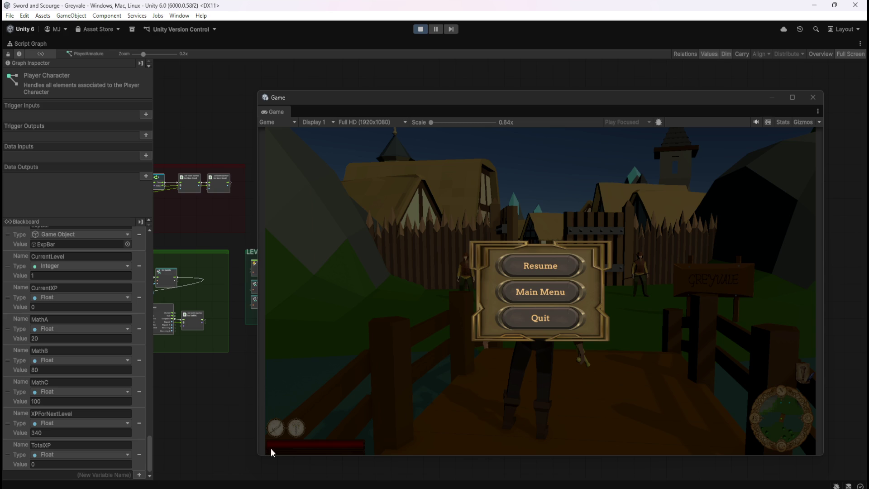
click(541, 266)
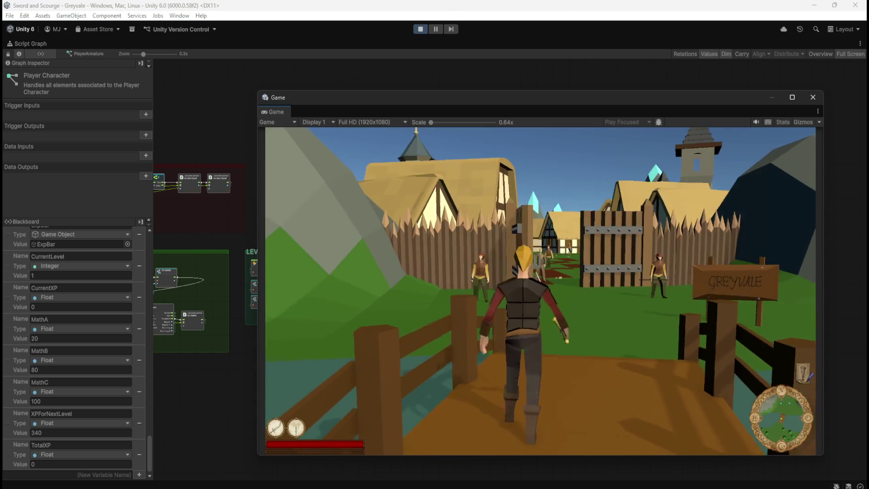
key(Escape)
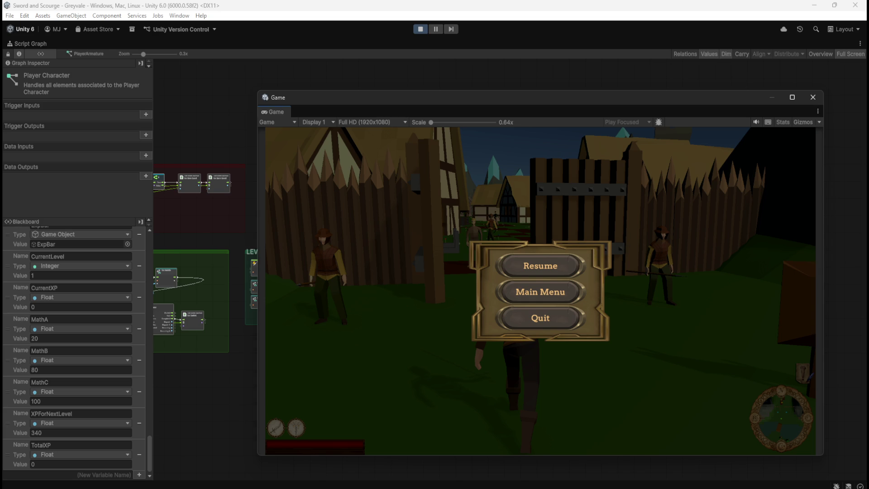
click(550, 266)
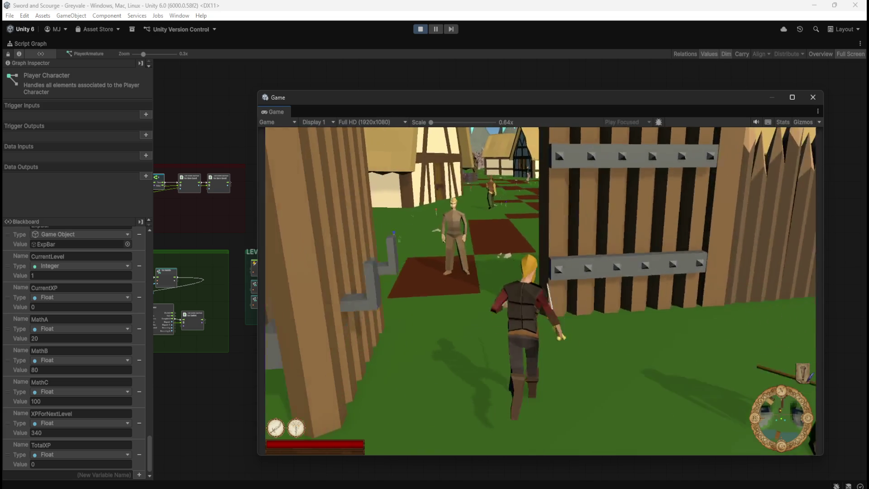
- Run the character through the village and the walled gate into the graveyard toward a skeleton
key(w)
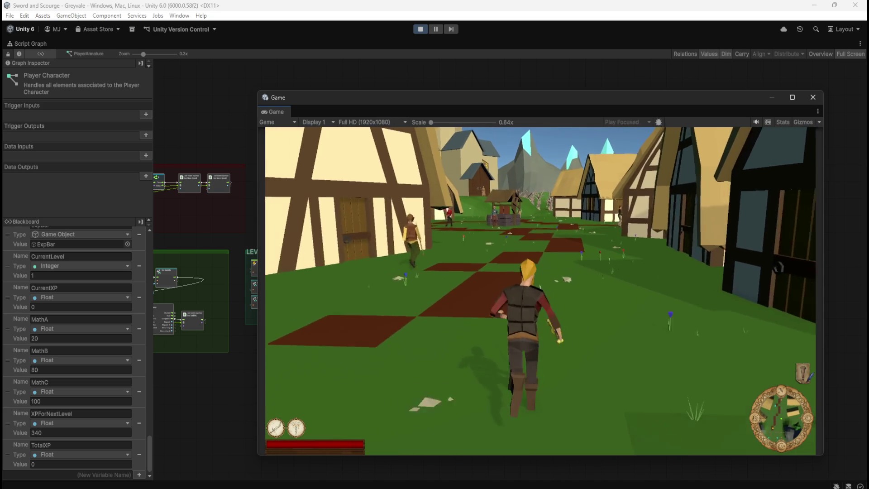
key(w)
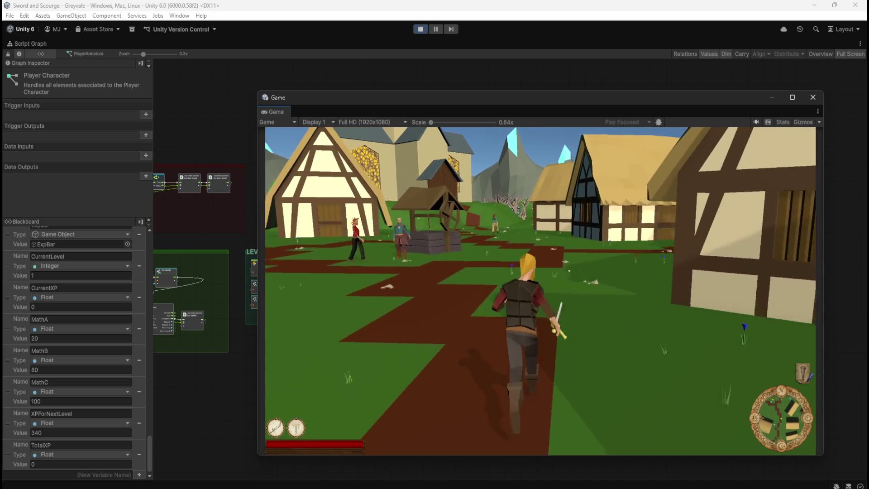
key(w)
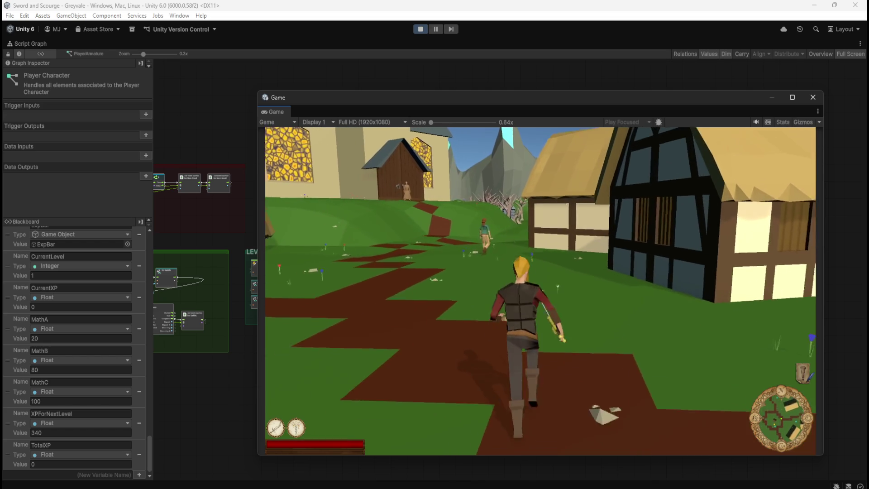
key(w)
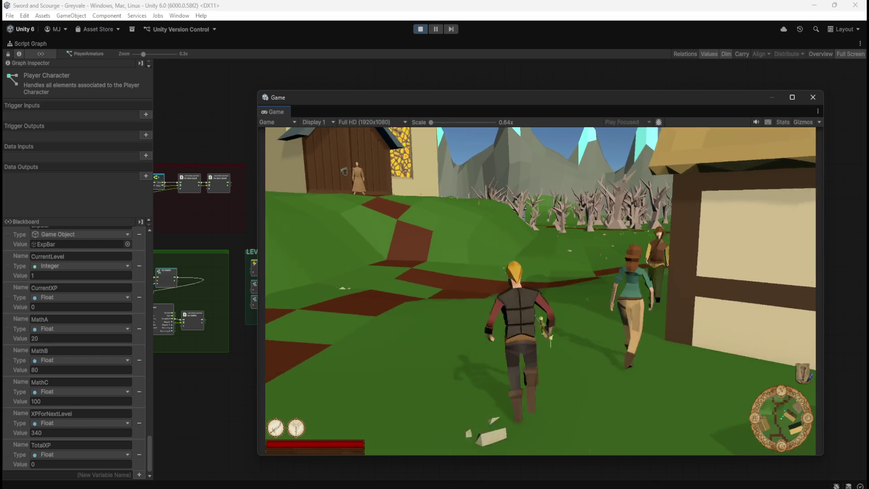
key(w)
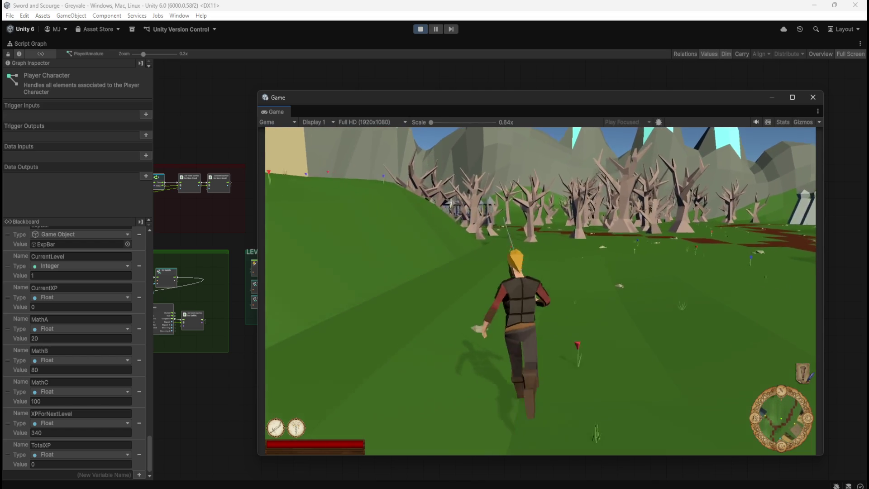
key(w)
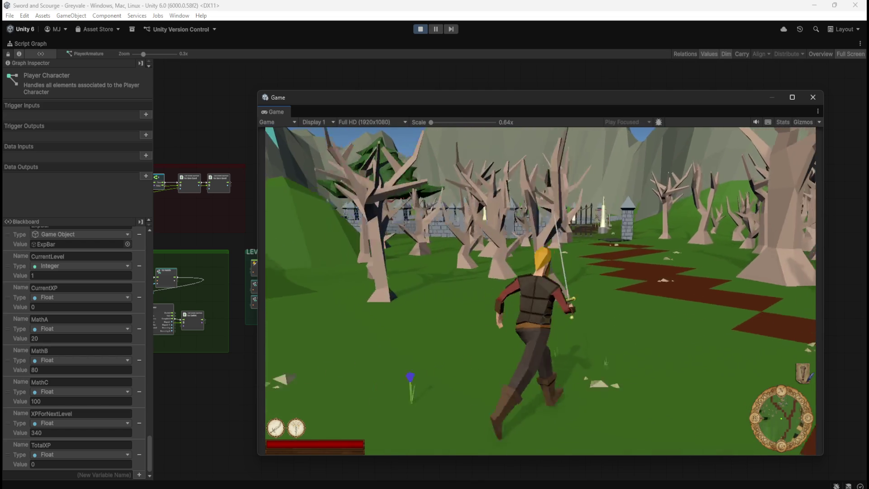
key(w)
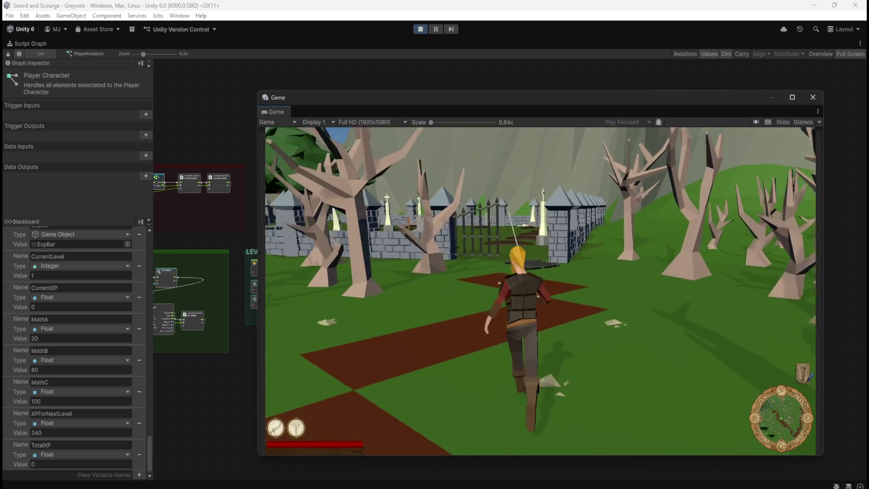
key(w)
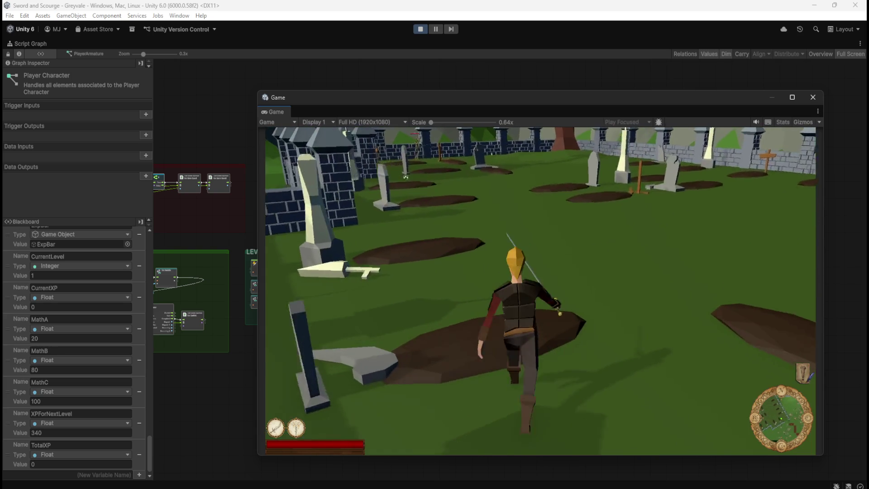
key(w)
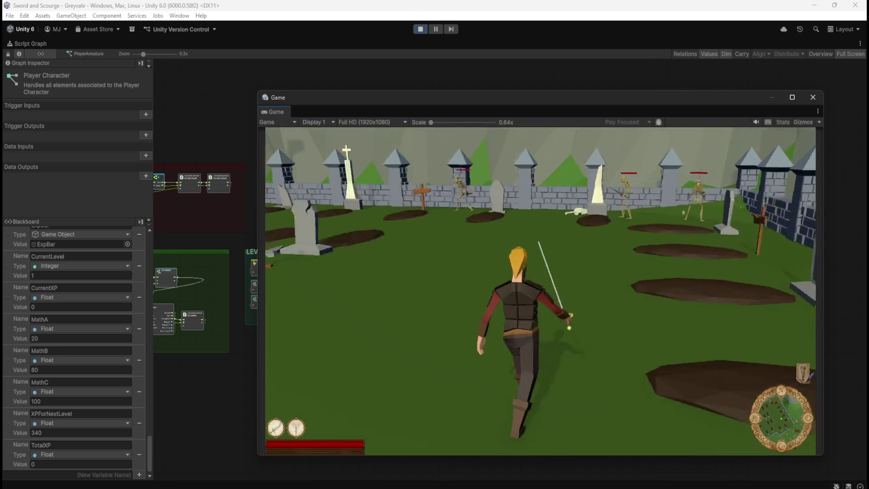
key(w)
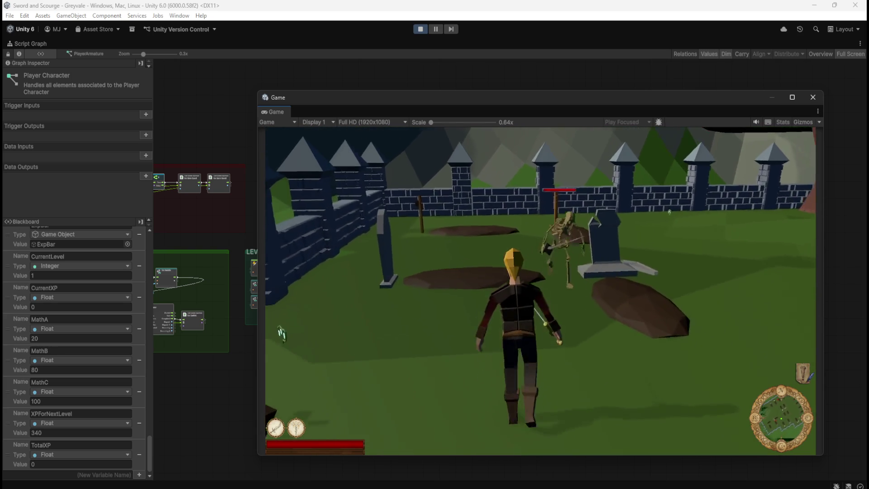
- Attack and kill graveyard skeletons to earn XP
click(630, 196)
click(525, 183)
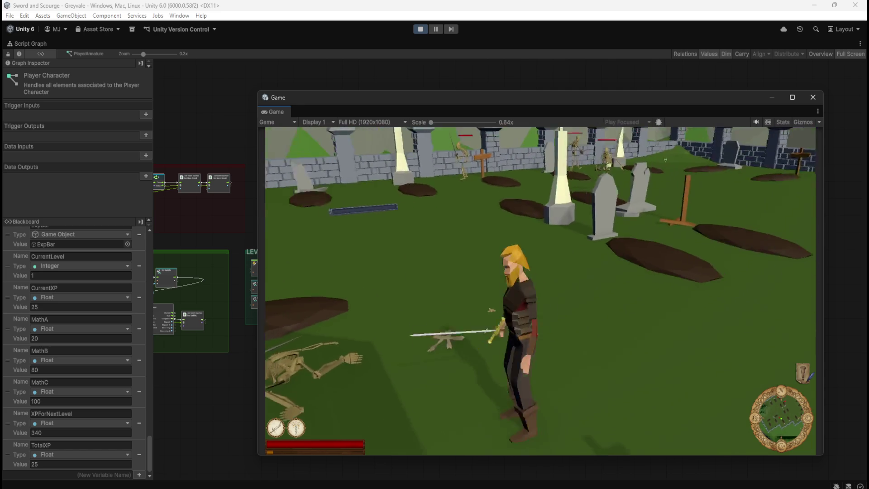
key(w)
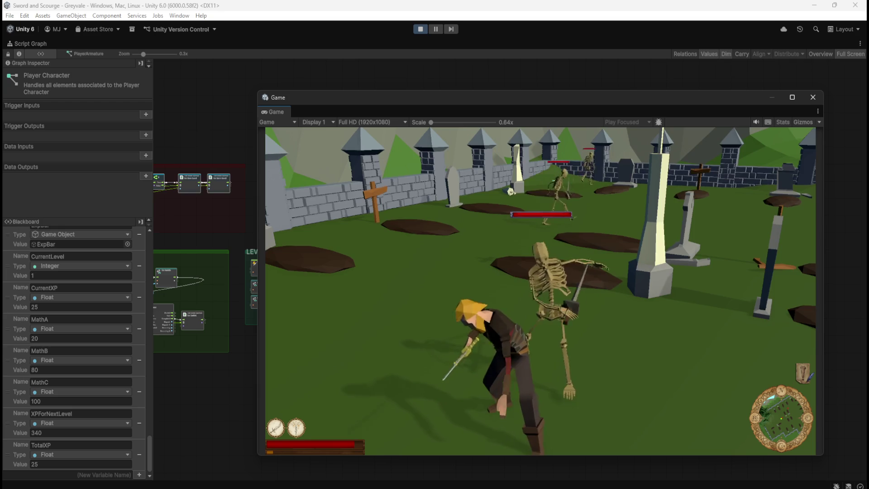
key(space)
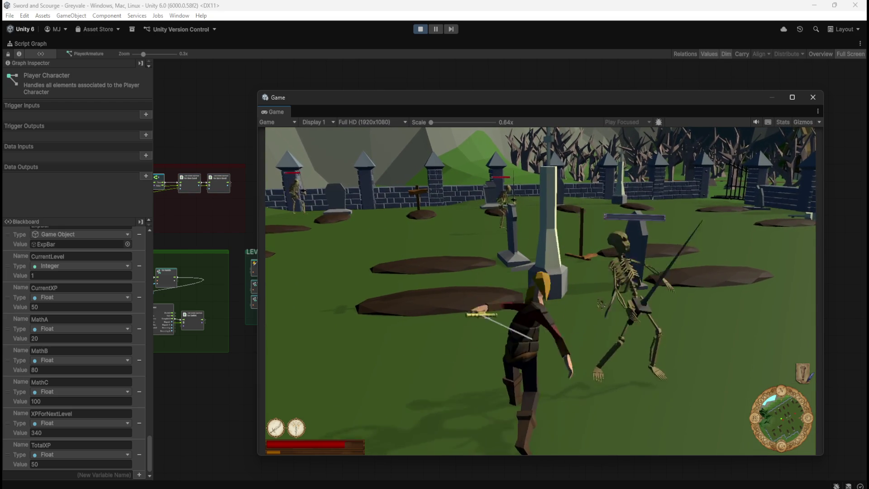
key(w)
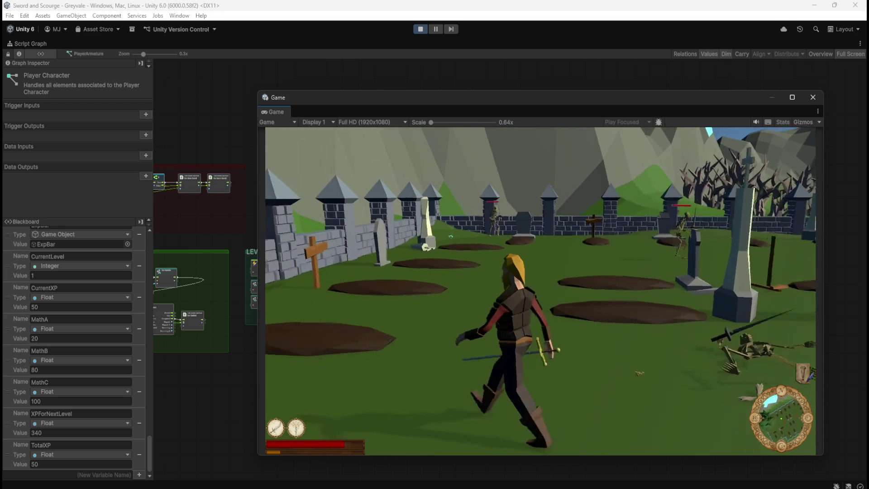
key(w)
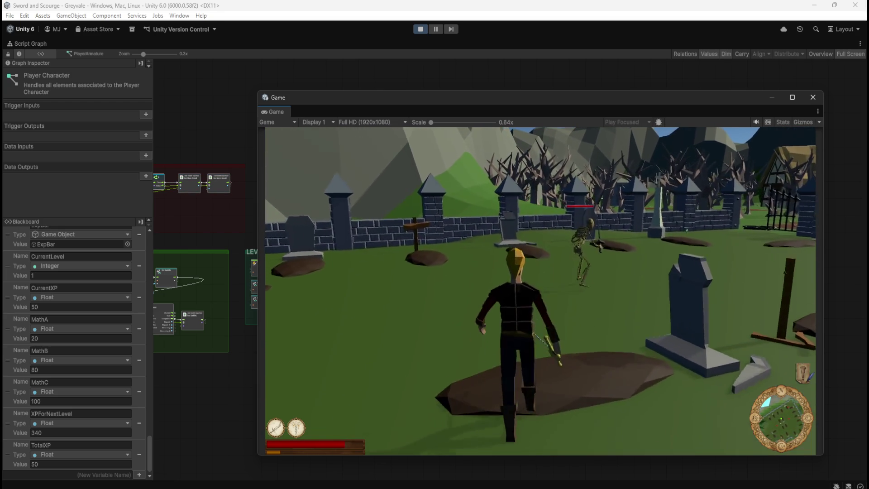
key(w)
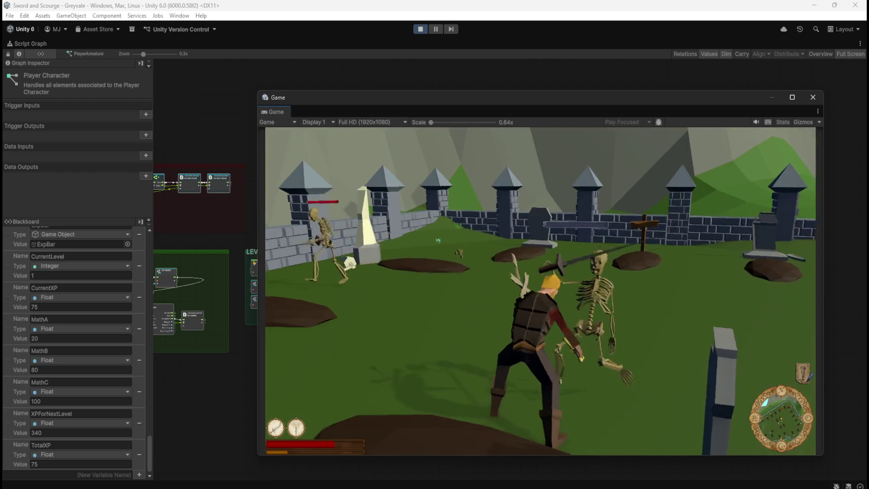
key(w)
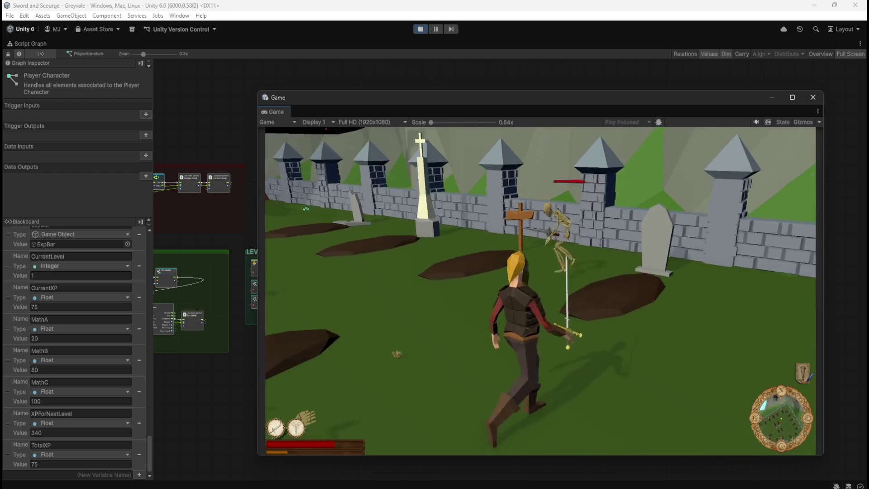
key(w)
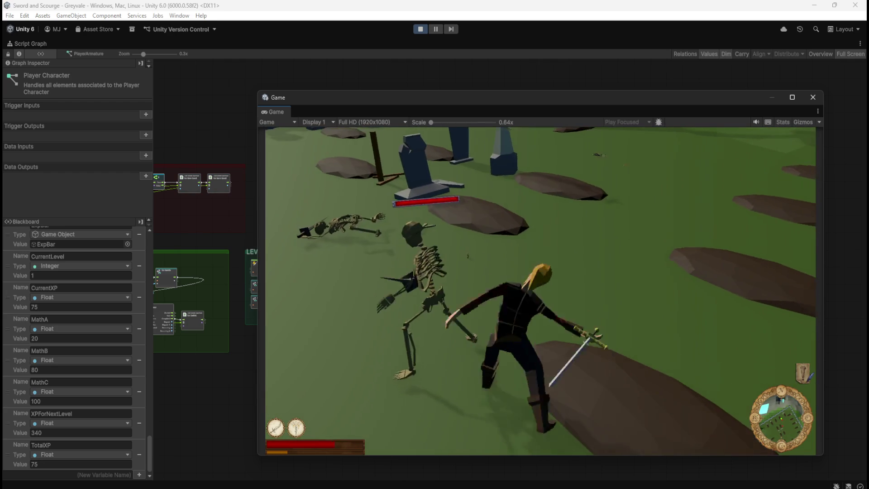
key(w)
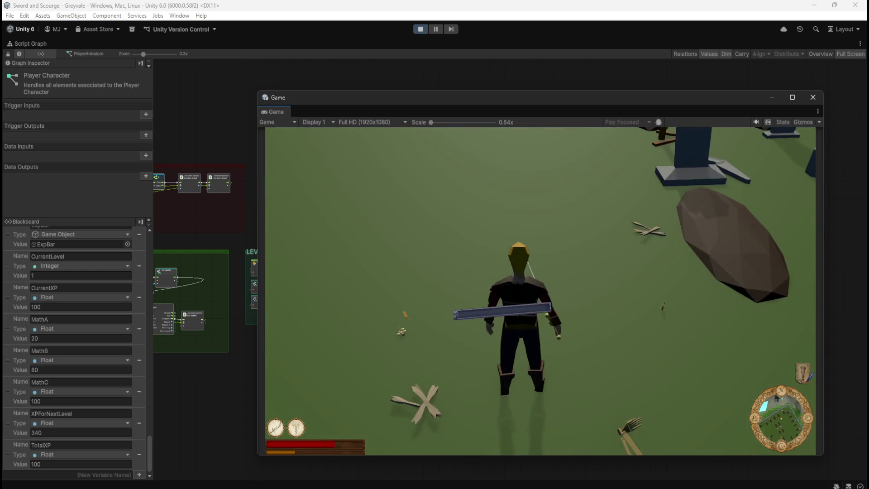
- Walk the character back and forth among the graveyard stones
key(s)
key(w)
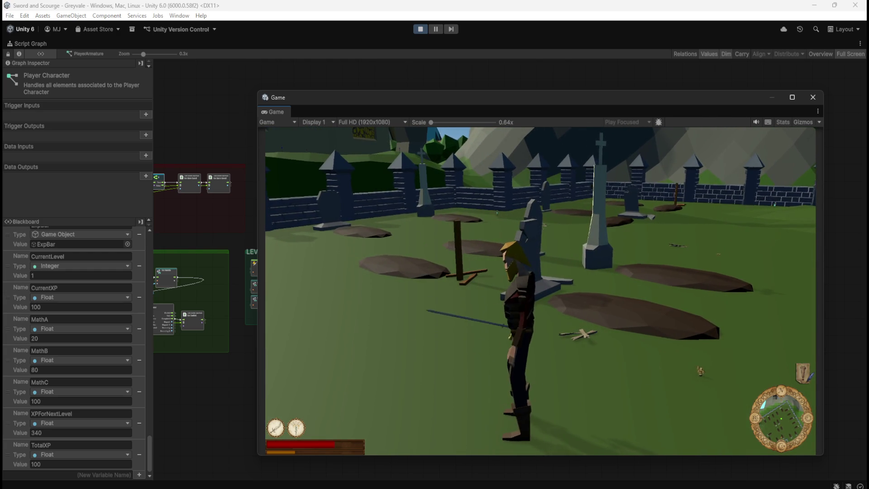
key(s)
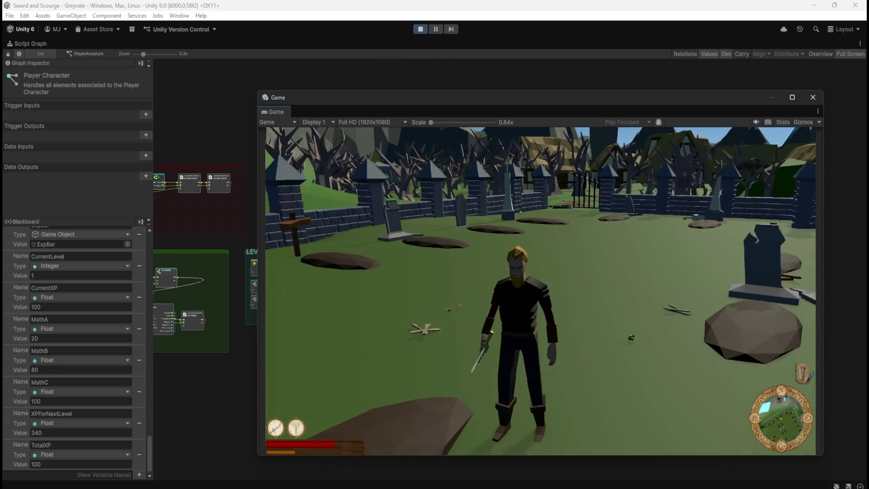
key(w)
key(a)
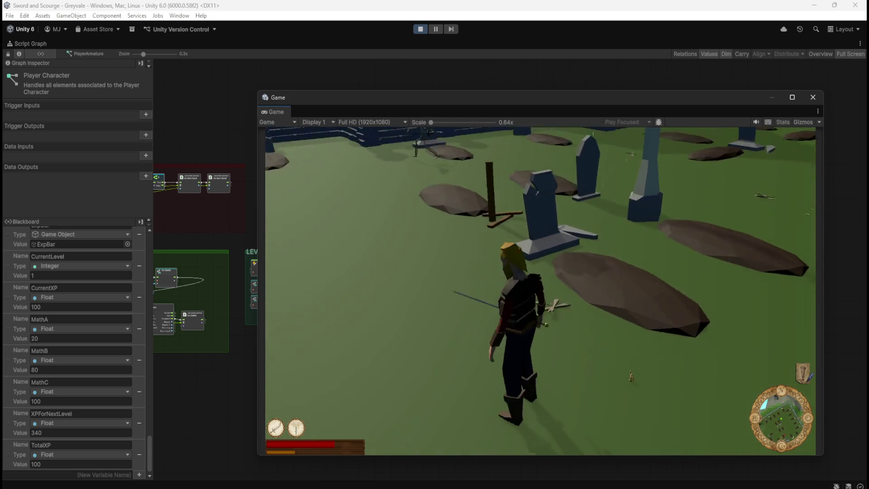
key(s)
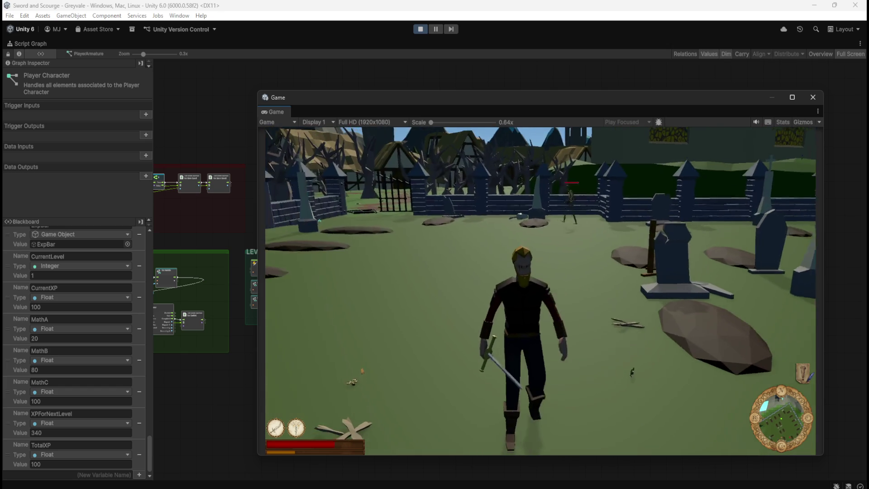
key(w)
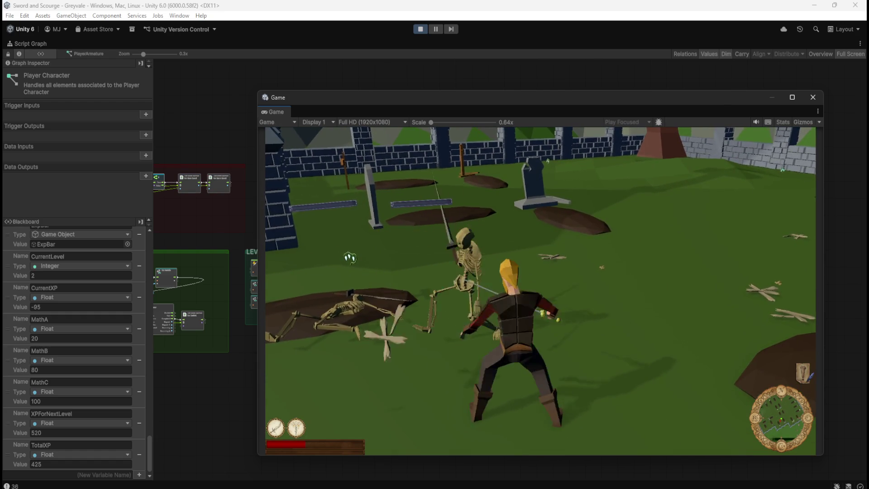
- Pause the running game and stop Play mode to return to editing
key(Escape)
click(421, 30)
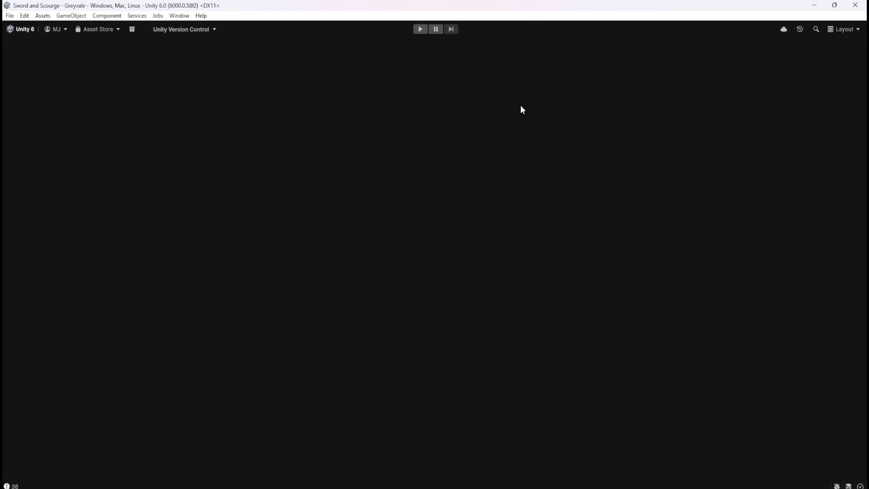
- Maximise the script graph and pan to the LEVEL UP group's CheckLevelUp event and comparison
key(shift+space)
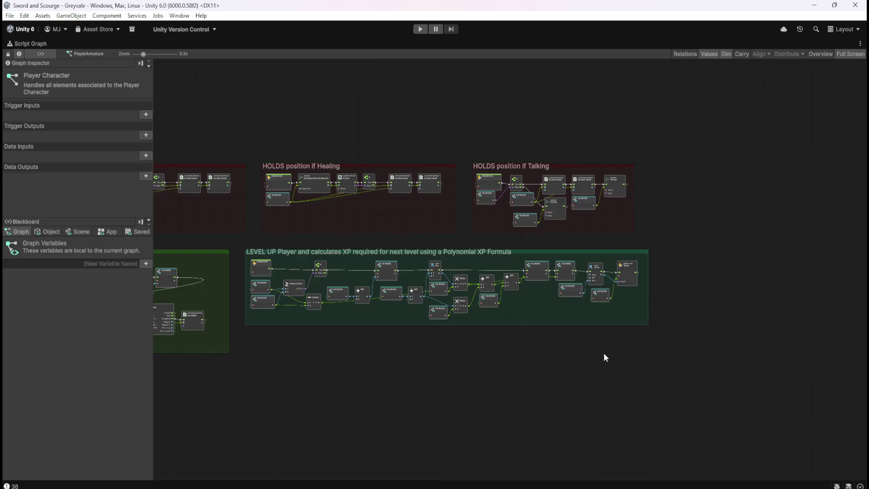
scroll(603, 354, up, 10)
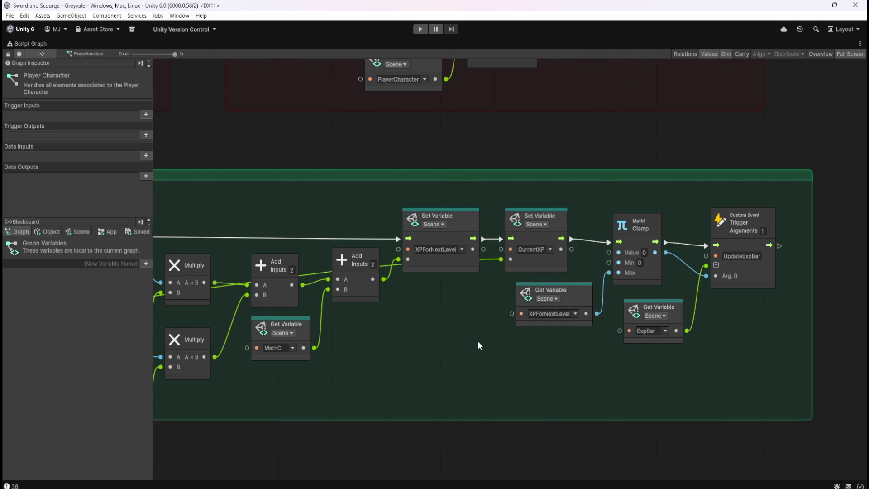
mouse_move(397, 353)
mouse_down()
mouse_move(596, 331)
mouse_move(805, 351)
mouse_move(509, 314)
mouse_up()
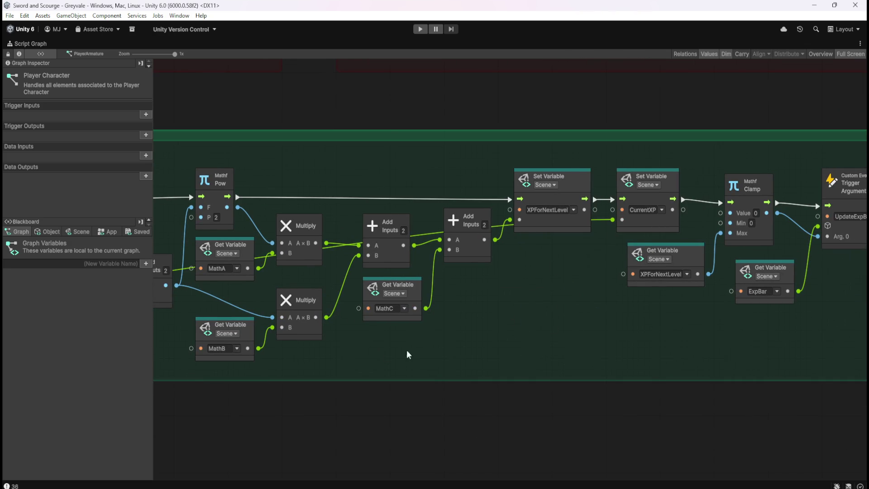
click(648, 219)
drag(409, 329, 604, 362)
drag(368, 339, 575, 342)
drag(395, 356, 680, 341)
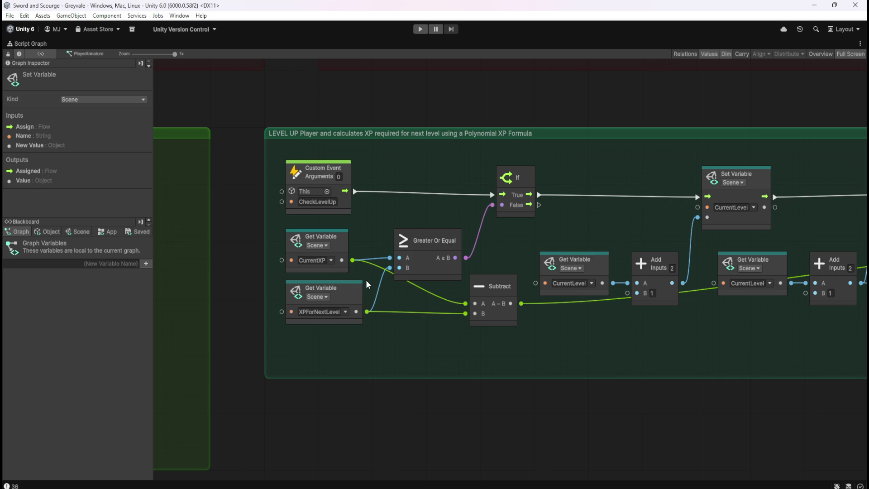
- Review the XP formula, Set CurrentXP, Clamp and UpdateExpBar nodes along the chain
drag(679, 325, 479, 335)
drag(599, 346, 318, 341)
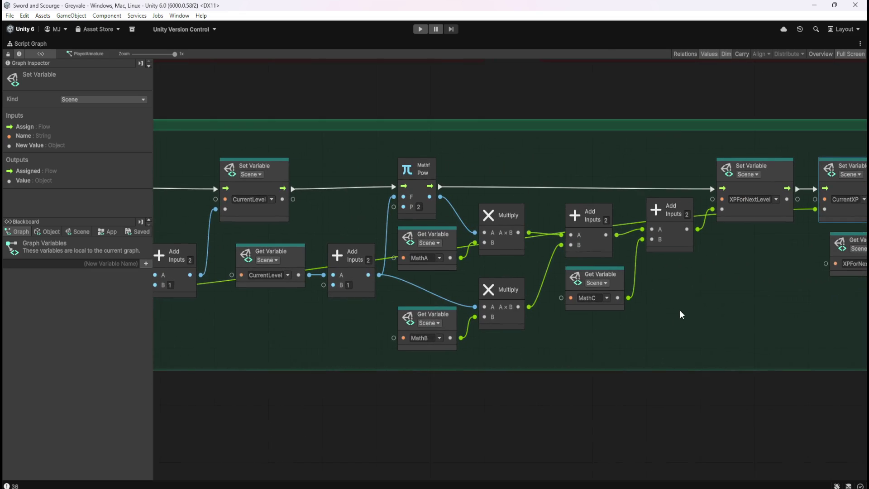
drag(677, 311, 519, 313)
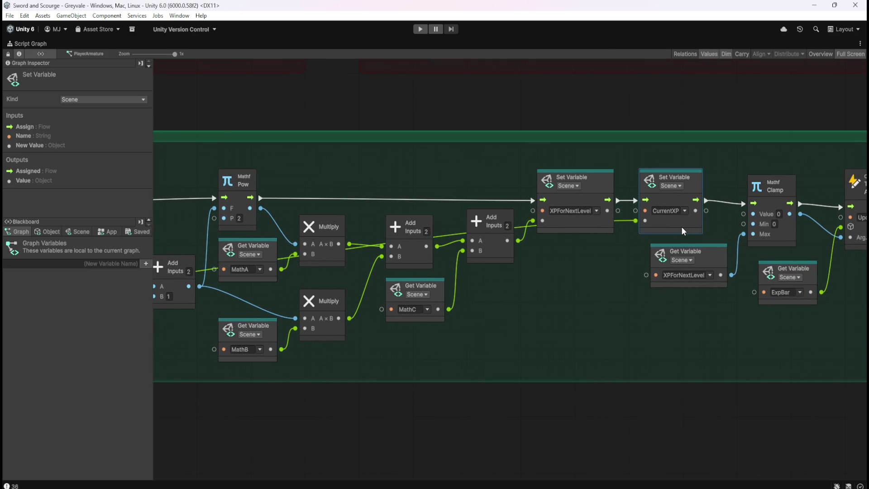
drag(317, 357, 697, 335)
mouse_move(435, 329)
mouse_down()
mouse_move(677, 320)
mouse_move(538, 306)
mouse_up()
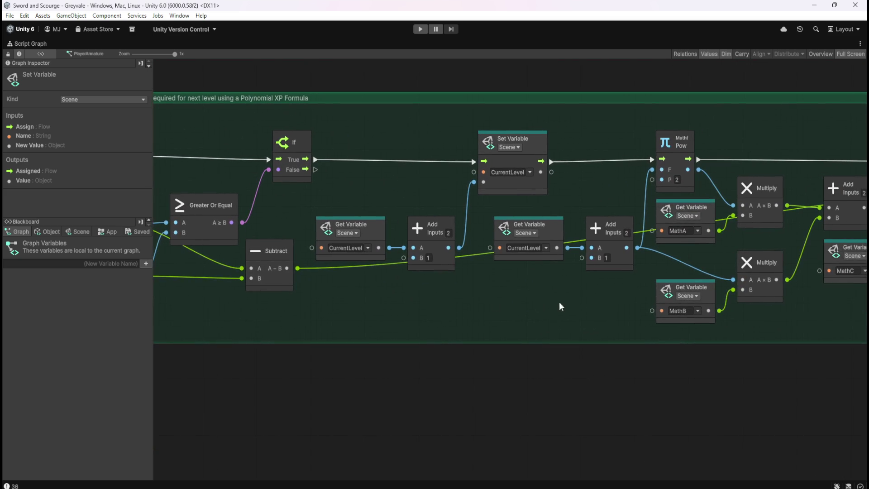
drag(406, 299, 573, 309)
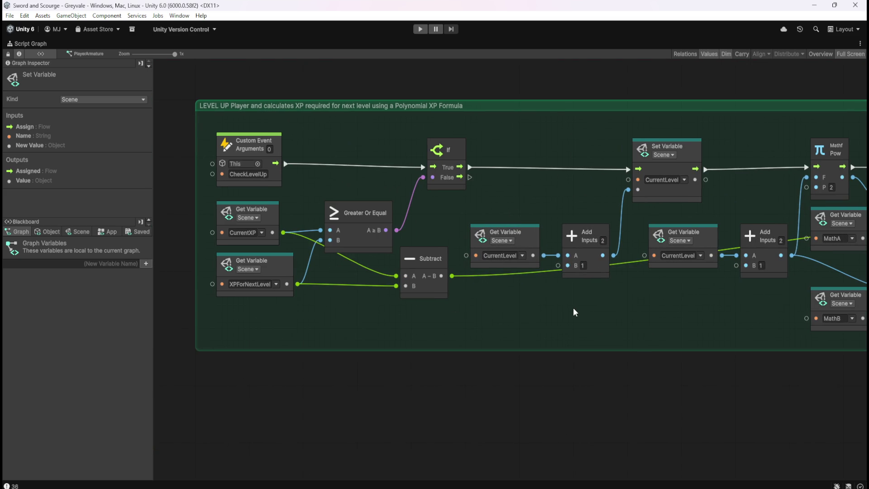
drag(573, 313, 348, 322)
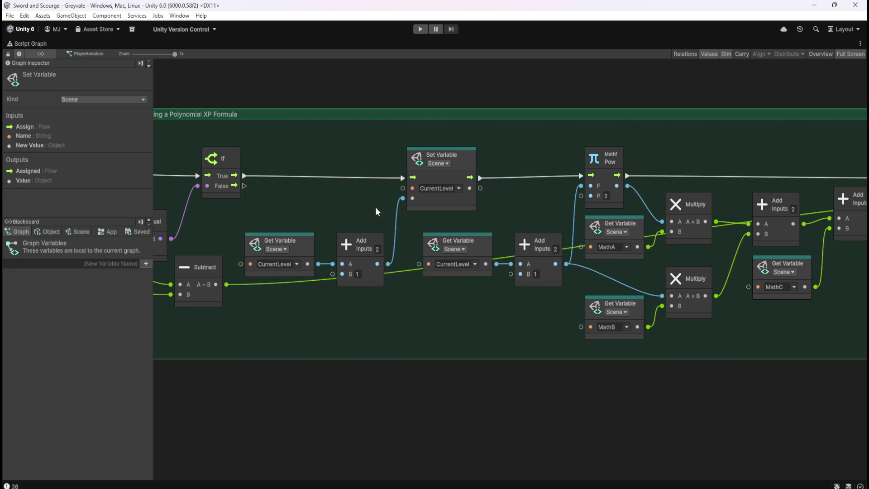
mouse_move(411, 320)
mouse_down()
mouse_move(520, 333)
mouse_move(251, 337)
mouse_up()
mouse_move(646, 320)
mouse_down()
mouse_move(416, 326)
mouse_move(666, 309)
mouse_up()
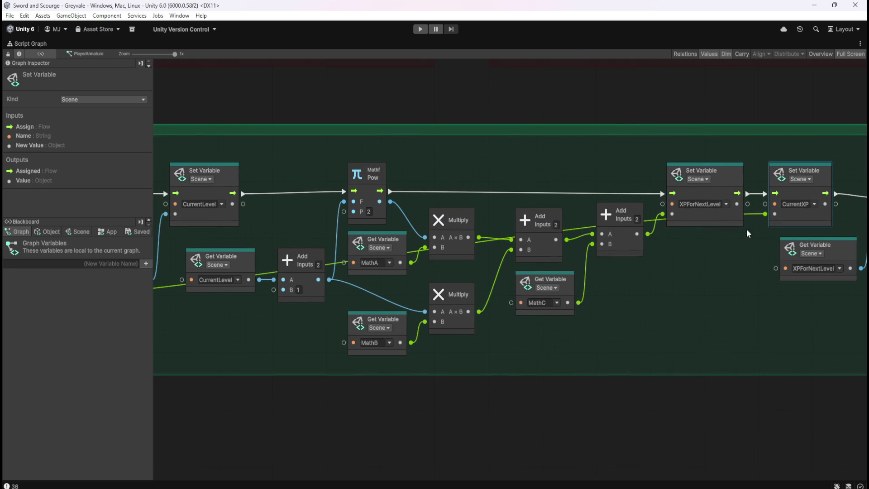
- Disconnect the flow feeding Set CurrentXP from the XPForNextLevel setter
mouse_move(286, 333)
mouse_down()
mouse_move(432, 348)
mouse_move(586, 340)
mouse_up()
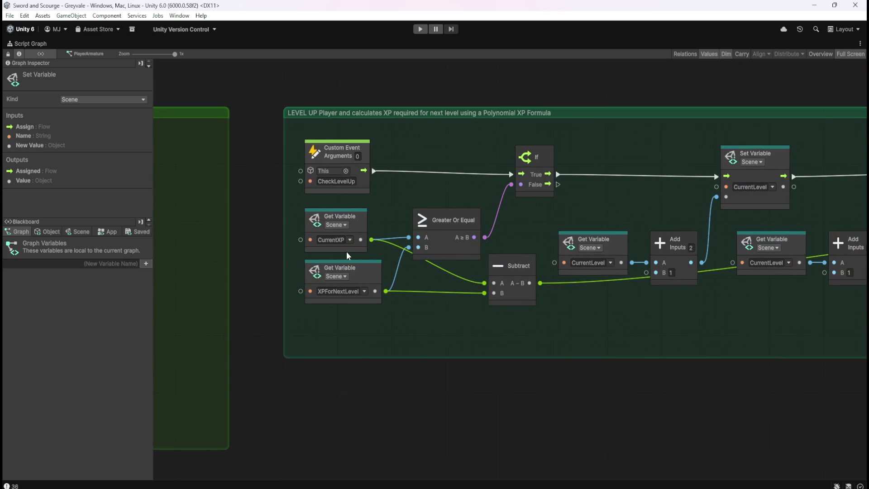
scroll(449, 306, right, 15)
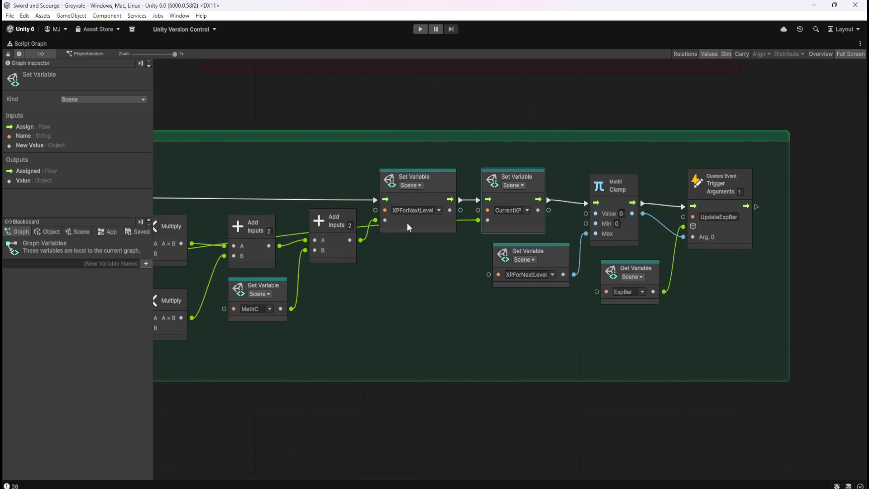
drag(430, 292, 585, 340)
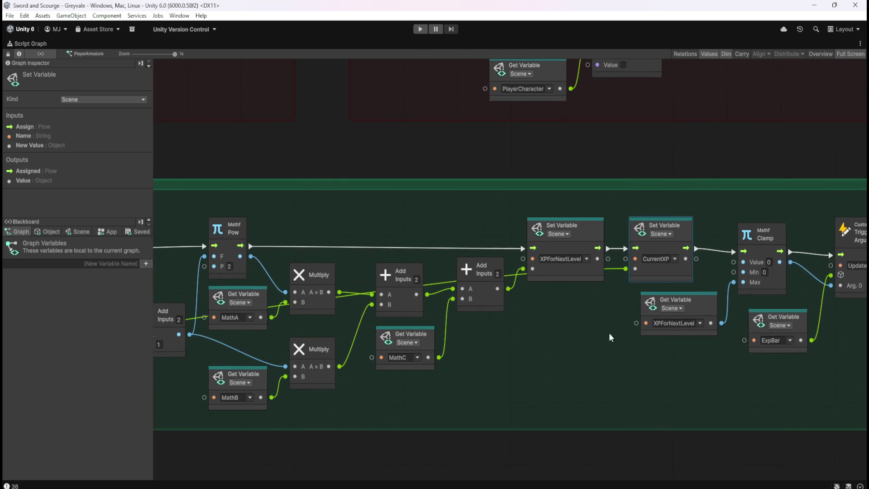
right_click(626, 249)
- Wire Set XPForNextLevel straight into Clamp and place Set CurrentXP after the If True branch
drag(658, 273, 555, 393)
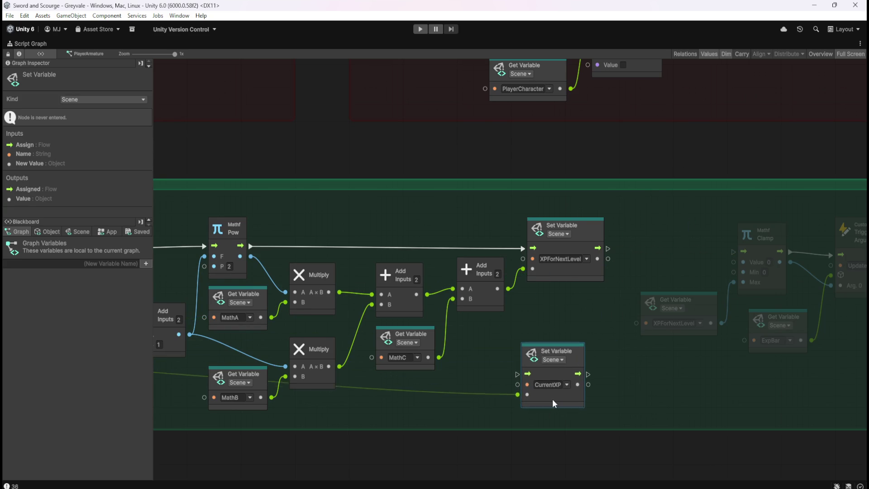
drag(608, 248, 738, 253)
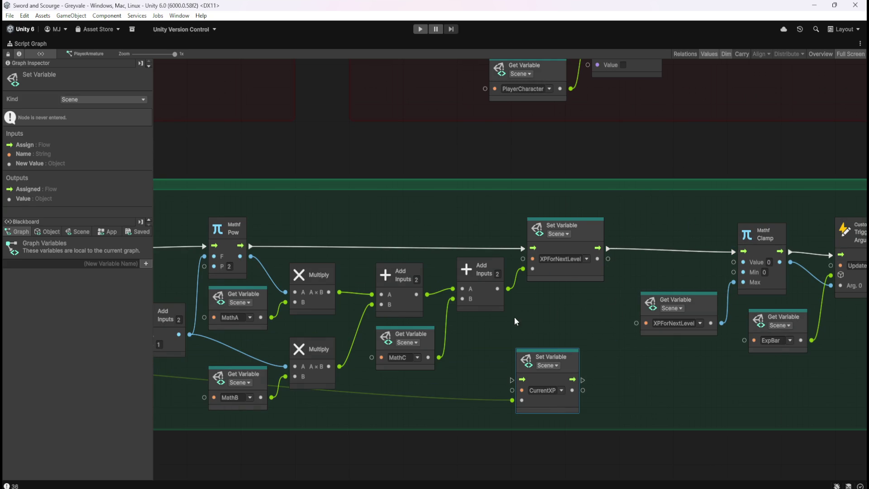
mouse_move(530, 322)
mouse_down()
mouse_move(730, 338)
mouse_move(452, 378)
mouse_move(190, 371)
mouse_move(765, 357)
mouse_move(665, 334)
mouse_move(639, 210)
mouse_move(649, 219)
mouse_up()
drag(576, 222, 745, 224)
- Shift the Clamp and UpdateExpBar nodes left, shrink the LEVEL UP group, and start Play mode
mouse_move(789, 376)
mouse_down()
mouse_move(674, 377)
mouse_move(472, 350)
mouse_up()
mouse_move(775, 365)
mouse_down()
mouse_move(687, 324)
mouse_move(415, 300)
mouse_move(544, 278)
mouse_up()
drag(480, 170, 682, 301)
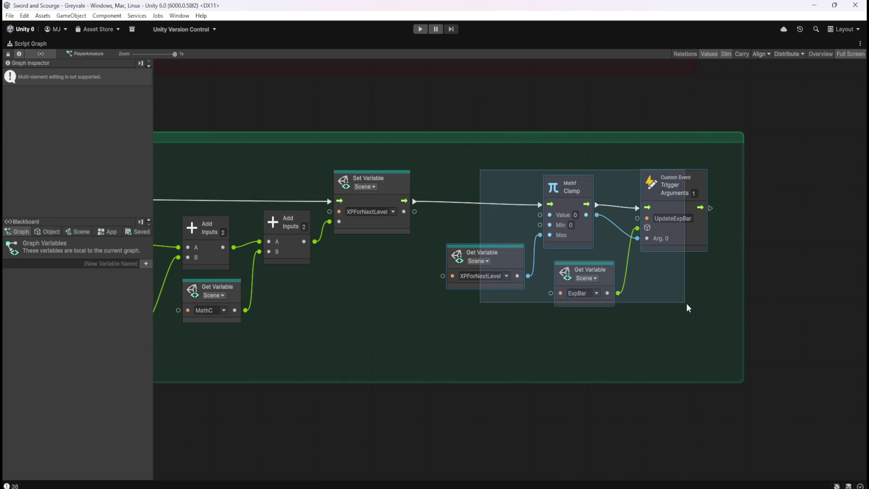
drag(680, 240, 577, 238)
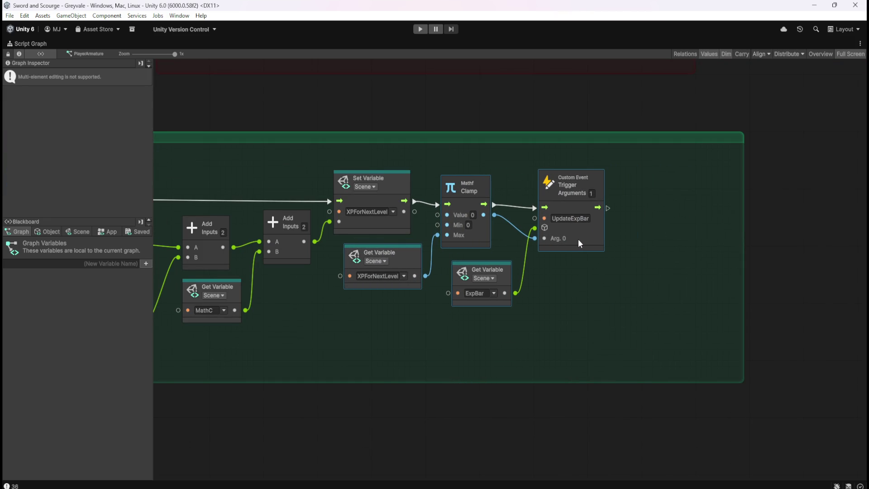
click(684, 294)
drag(743, 259, 638, 274)
scroll(579, 302, left, 10)
scroll(362, 369, left, 10)
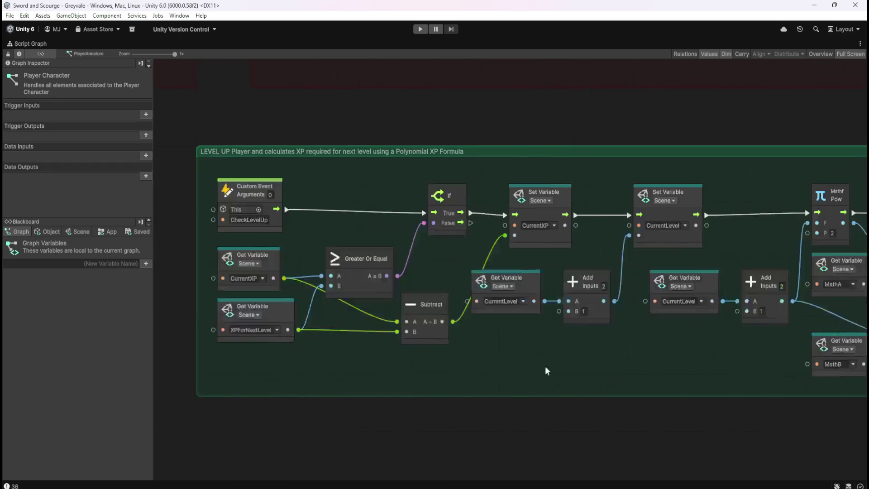
scroll(588, 365, right, 6)
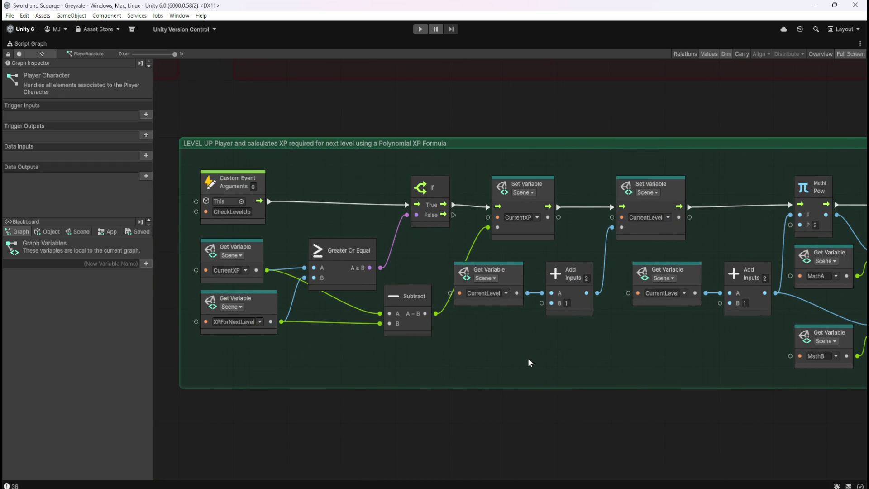
click(419, 29)
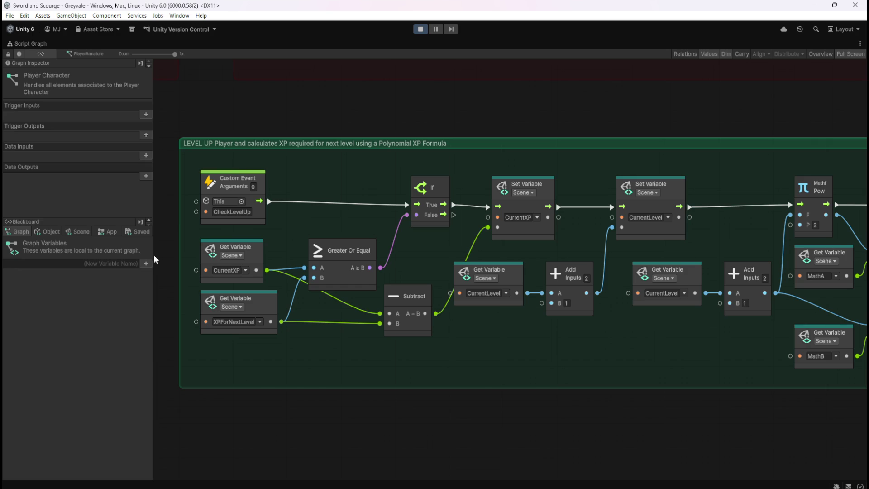
- Show scene variables at CurrentLevel 1 and CurrentXP 0, move the Game window aside, and run toward the village gate
click(75, 231)
drag(151, 257, 145, 464)
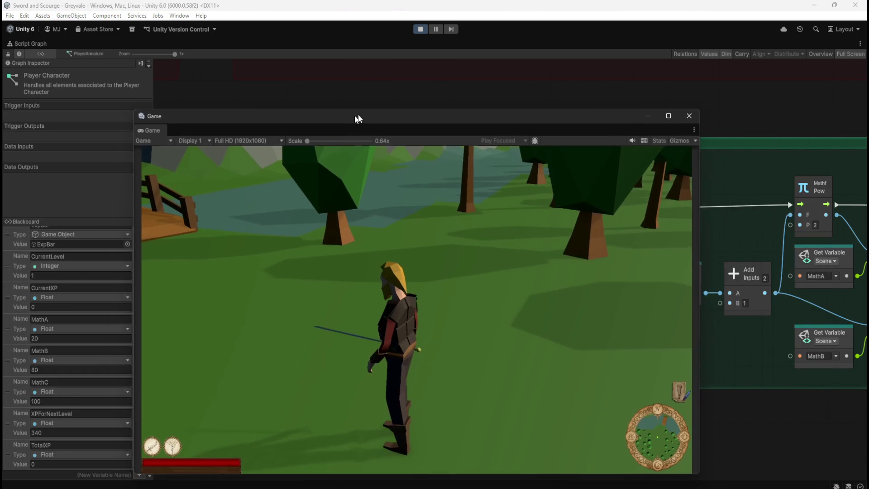
drag(348, 118, 441, 76)
key(w)
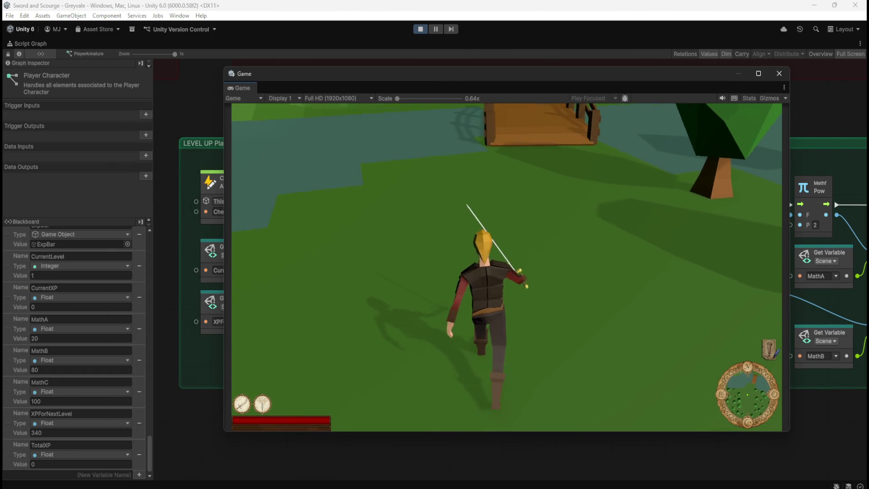
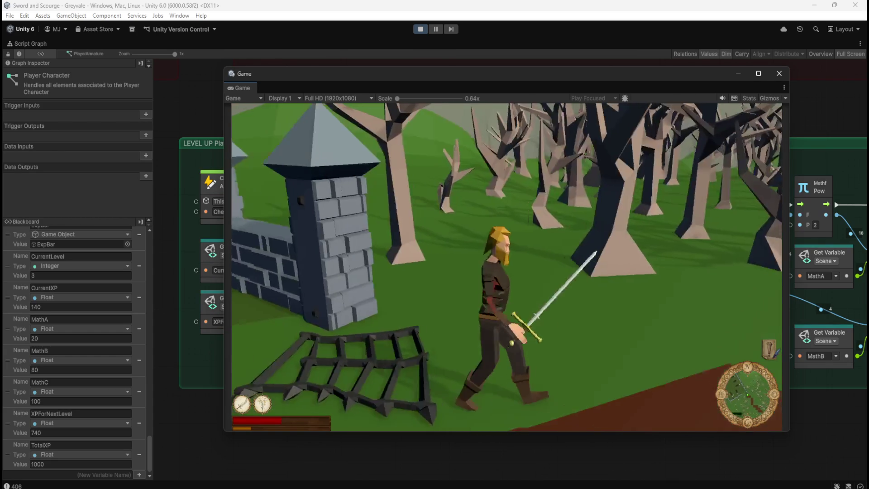
- Pause the running Greyvale game and restore the editor's normal panel layout
key(Escape)
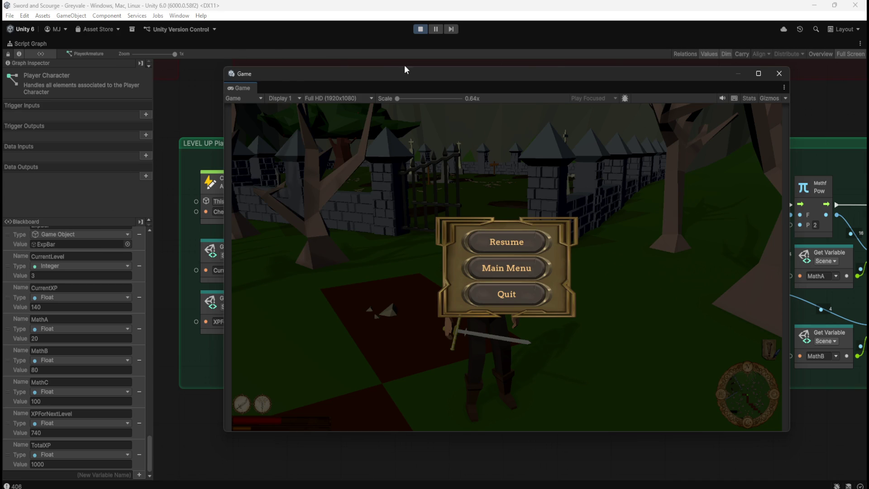
key(shift+space)
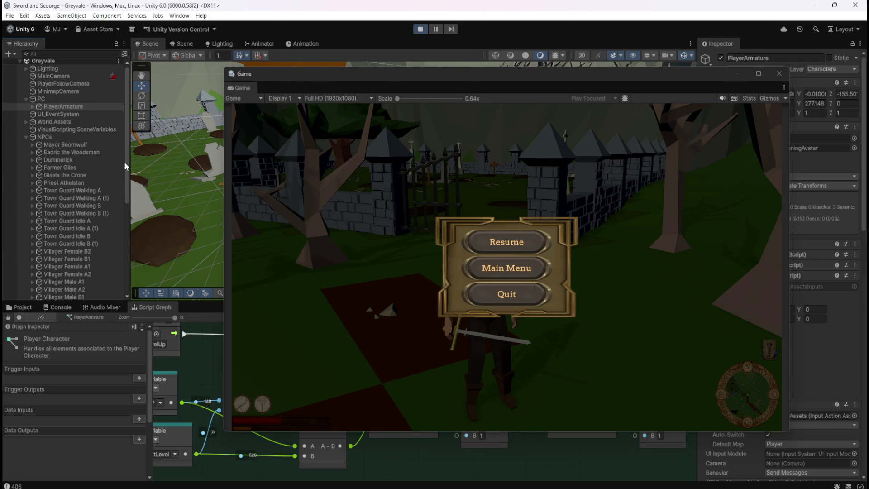
- Browse the Hierarchy and bring the main editor in front of the floating Game window
drag(124, 157, 117, 300)
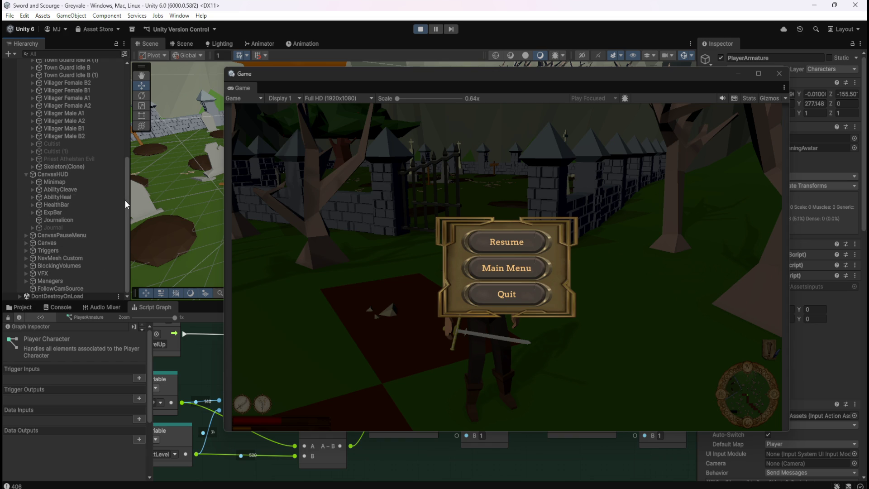
drag(126, 199, 133, 94)
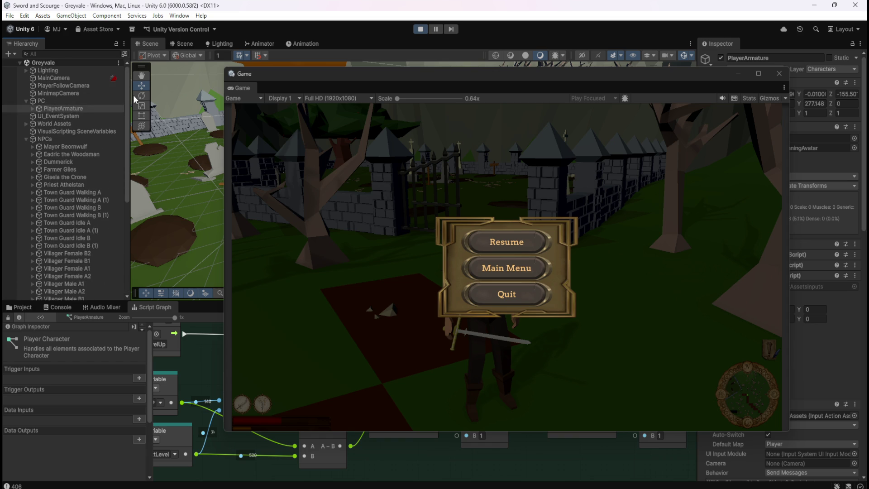
scroll(114, 174, down, 10)
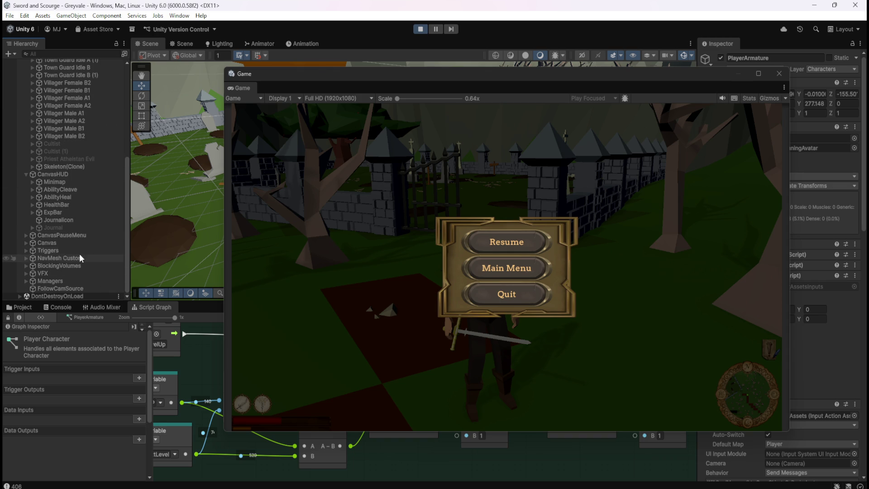
drag(125, 238, 127, 88)
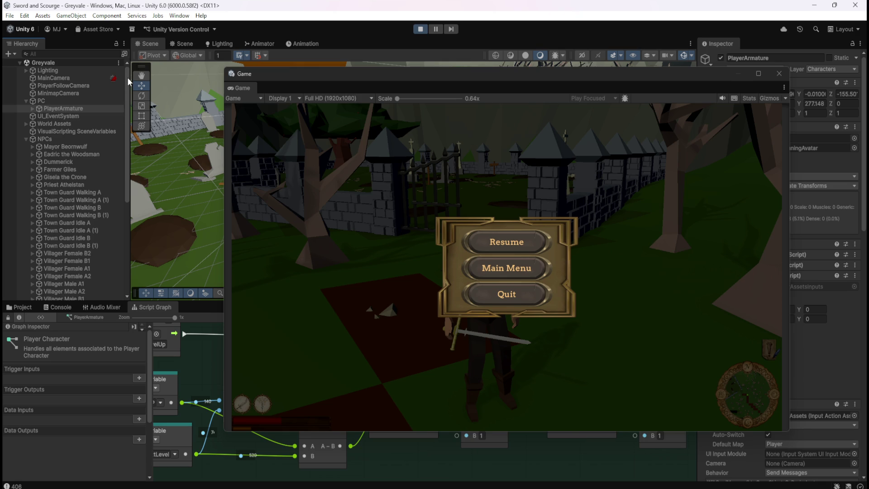
drag(126, 118, 123, 246)
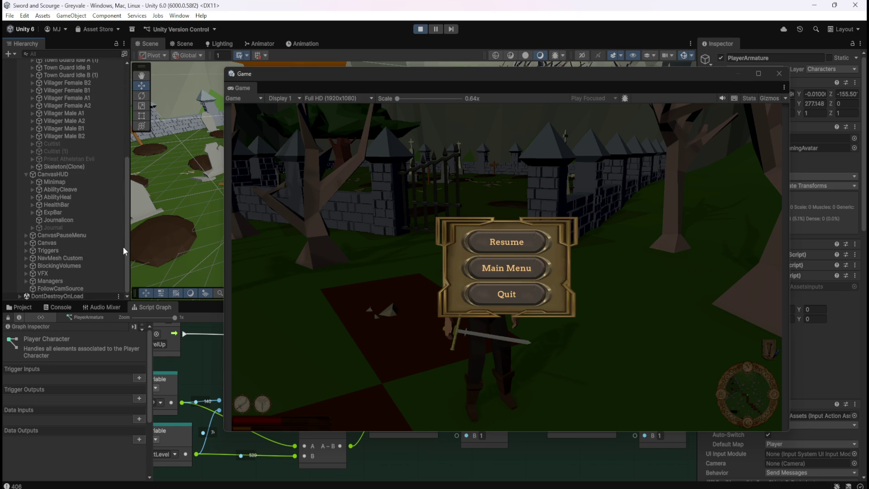
click(459, 76)
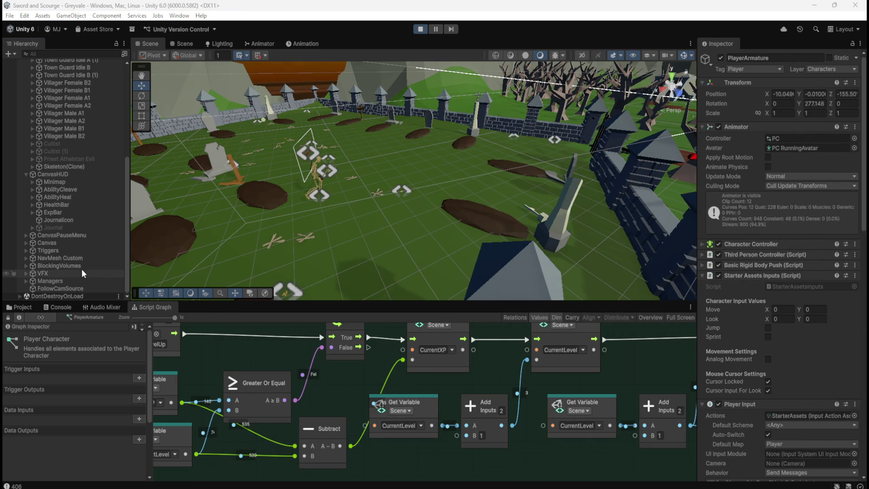
- Expand Managers to list LootManager's Bone, Coin and Gem Stack clones, then select a Gem Topaz clone
click(27, 281)
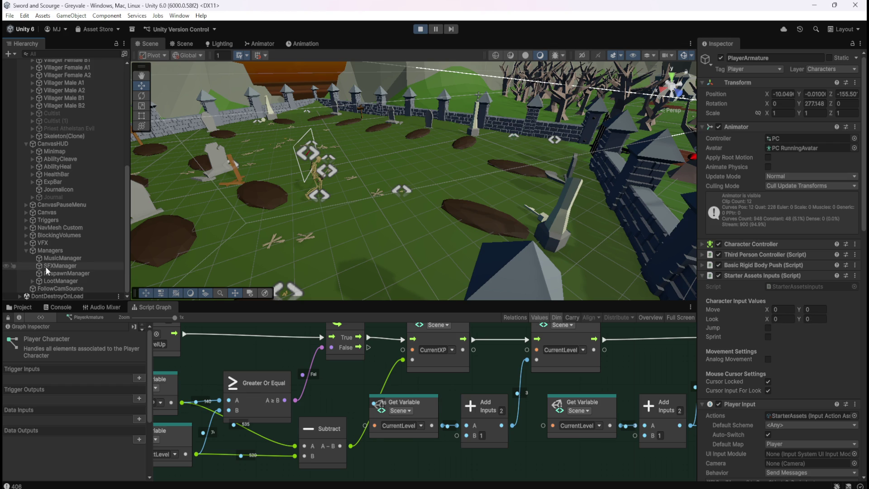
scroll(73, 261, down, 10)
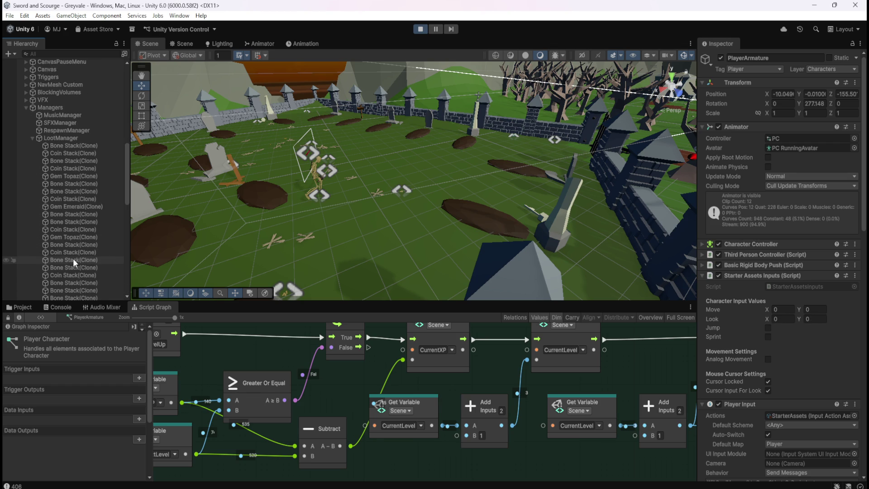
scroll(80, 258, down, 3)
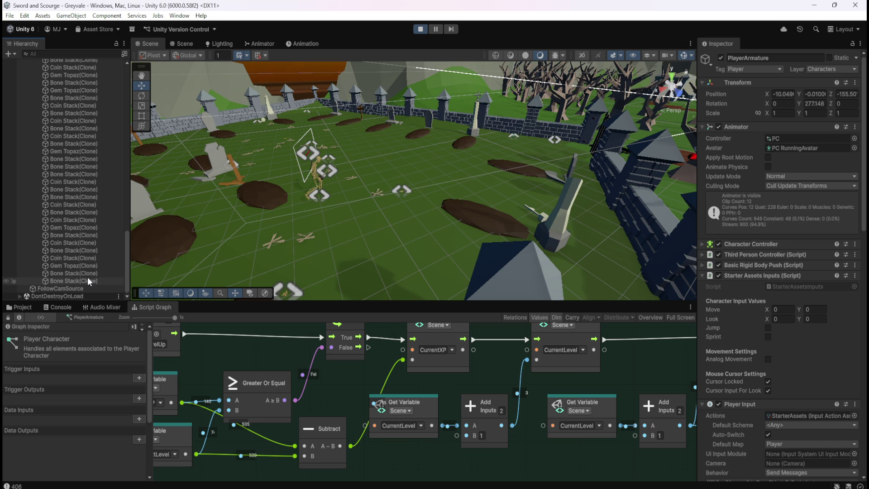
scroll(87, 278, up, 2)
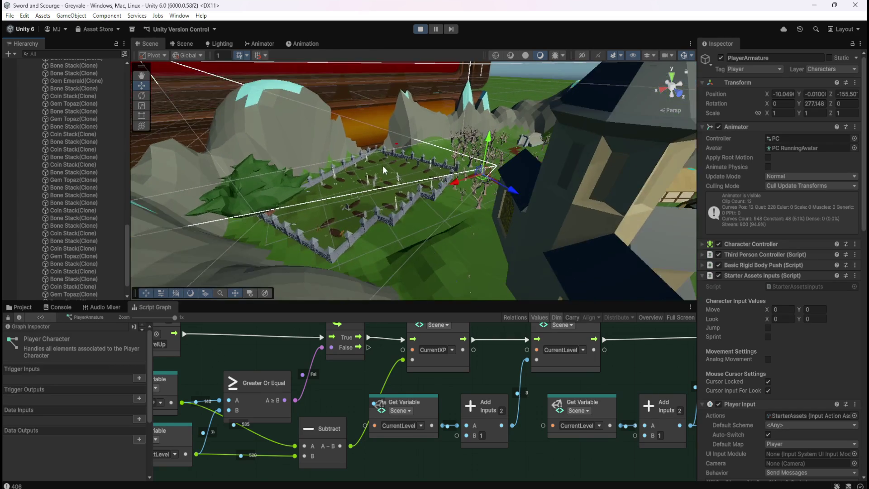
click(80, 256)
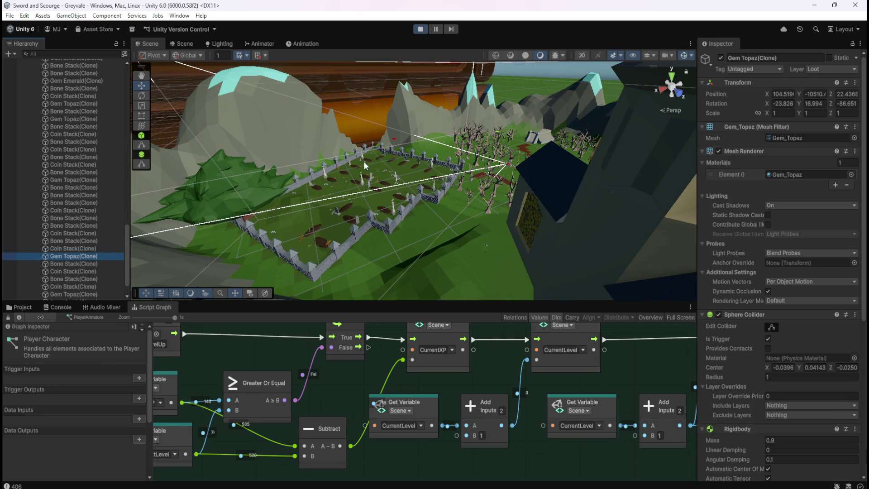
- Frame the Gem Topaz clone in the Scene view and look around it
key(f)
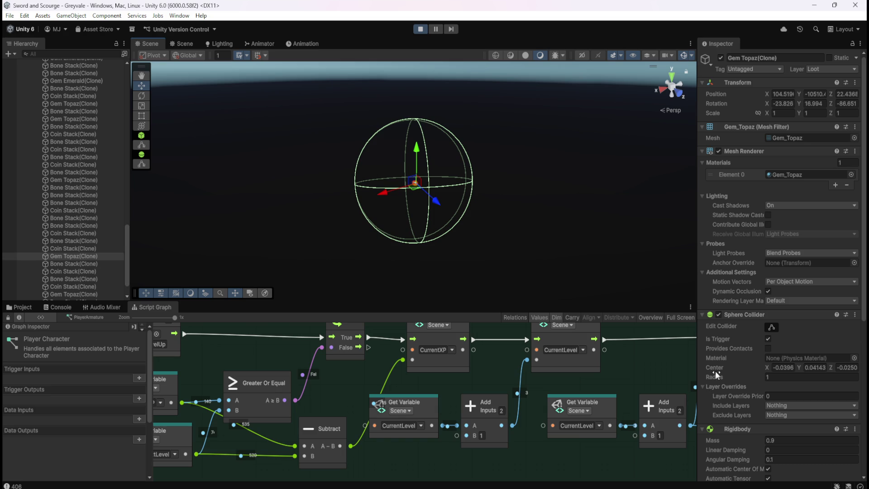
scroll(716, 374, down, 7)
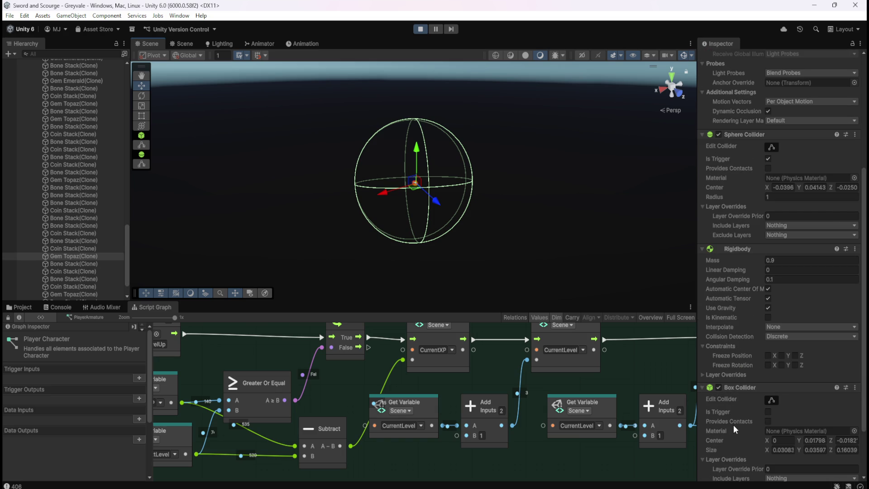
scroll(733, 428, down, 3)
mouse_move(491, 261)
mouse_down()
mouse_move(471, 171)
mouse_move(474, 122)
mouse_move(455, 312)
mouse_move(509, 223)
mouse_move(491, 262)
mouse_up()
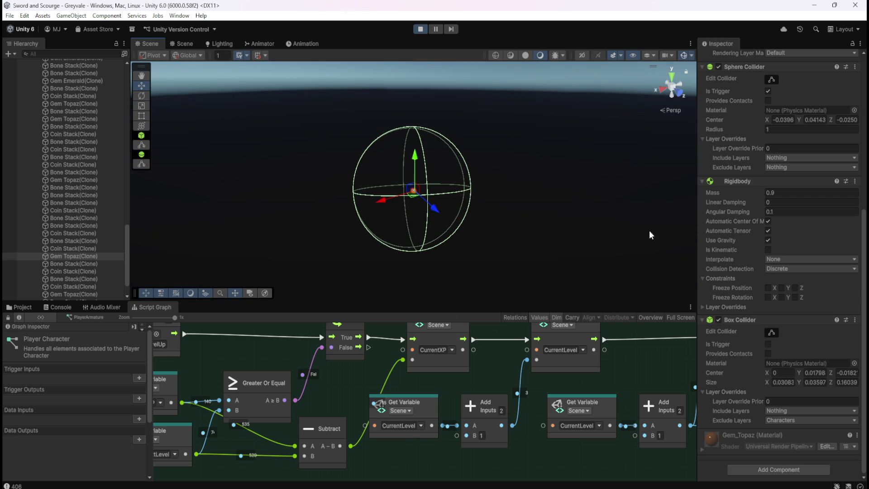
scroll(738, 203, up, 5)
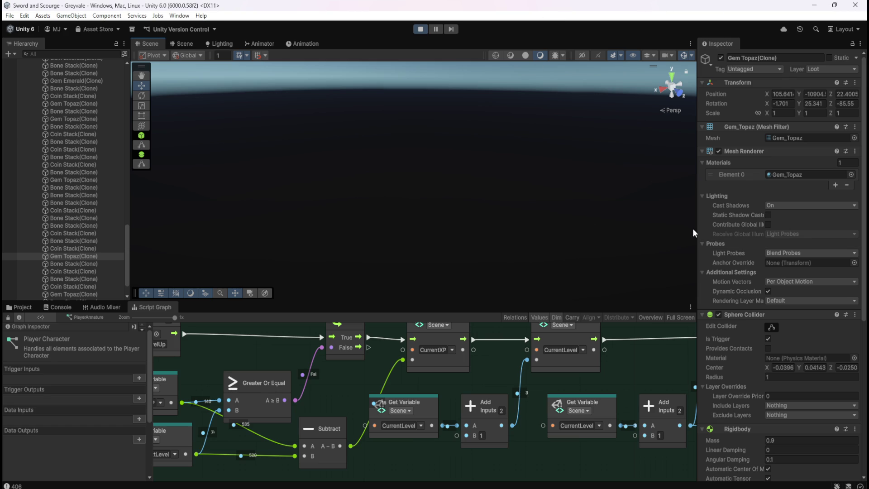
- Turn off Is Trigger on the Gem Topaz clone's Box Collider
scroll(732, 365, down, 4)
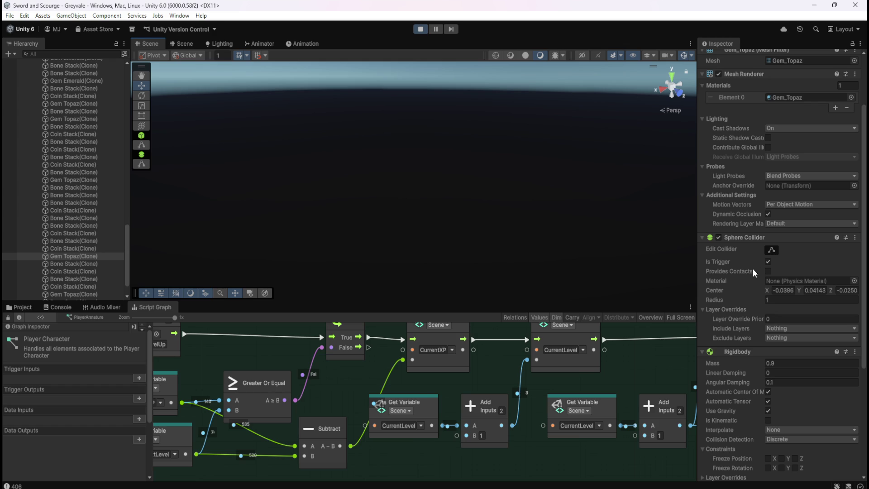
scroll(753, 271, down, 5)
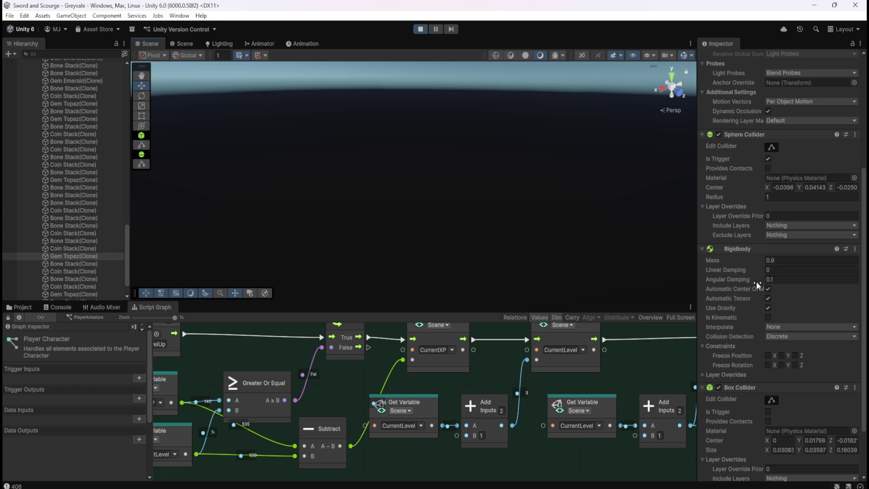
scroll(730, 287, down, 3)
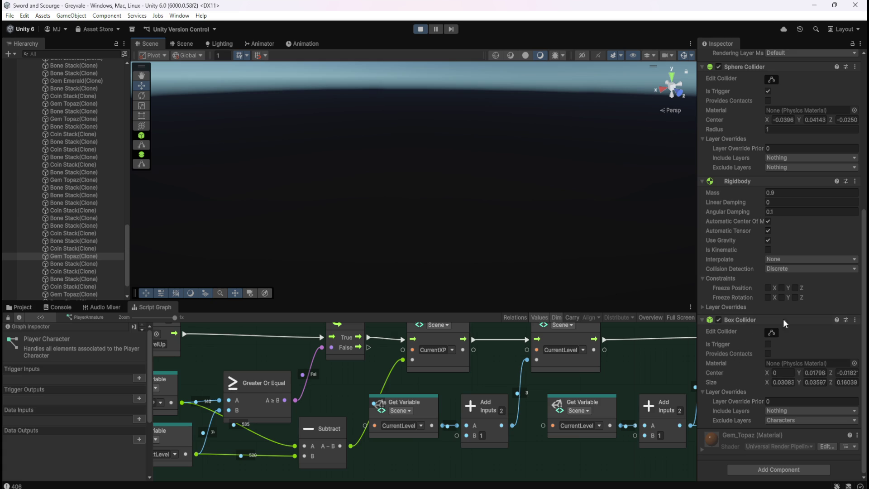
click(769, 344)
- Select the Gem Emerald(Clone) under LootManager to view its components
scroll(78, 229, up, 3)
scroll(80, 229, up, 5)
scroll(80, 229, up, 5)
click(96, 152)
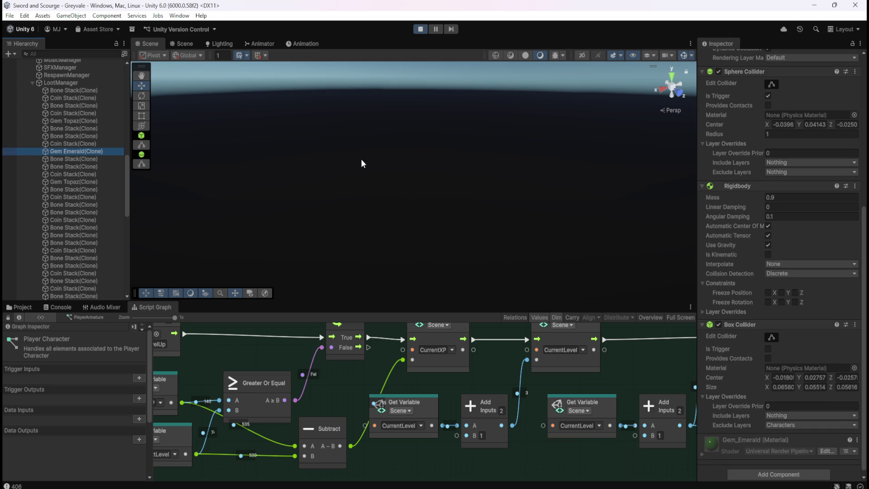
- Frame the Gem Emerald, Gem Topaz and Coin Stack clones in turn in the Scene view
key(f)
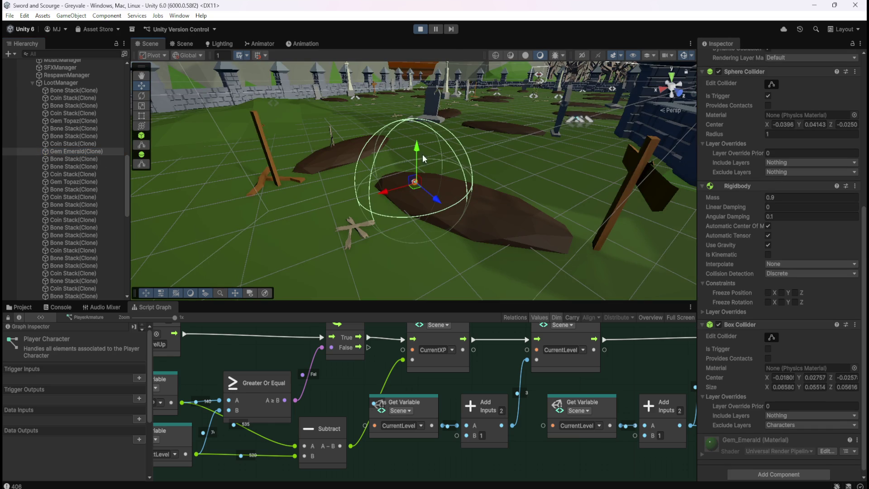
click(70, 121)
key(f)
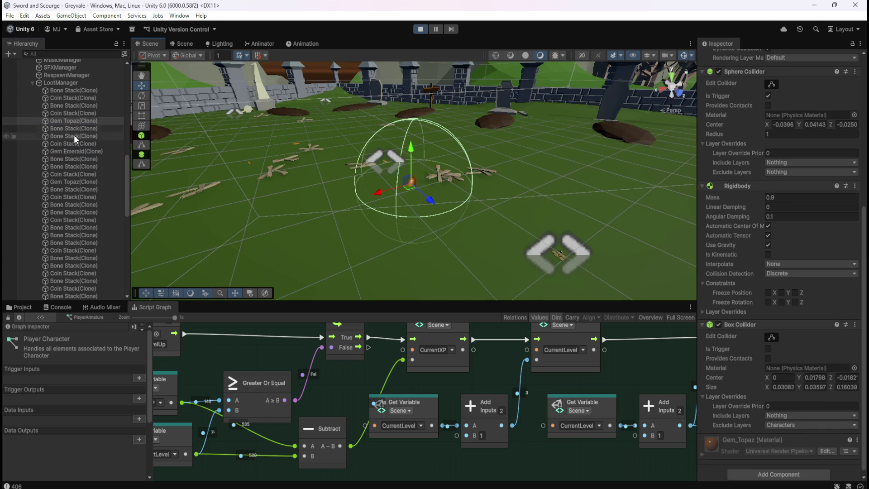
click(76, 145)
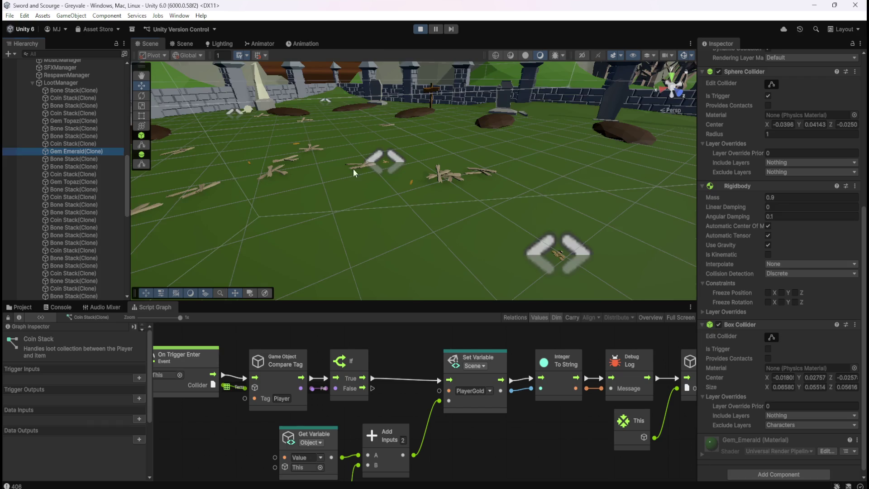
key(f)
- Frame another Gem Topaz clone to examine its collider up close
click(86, 181)
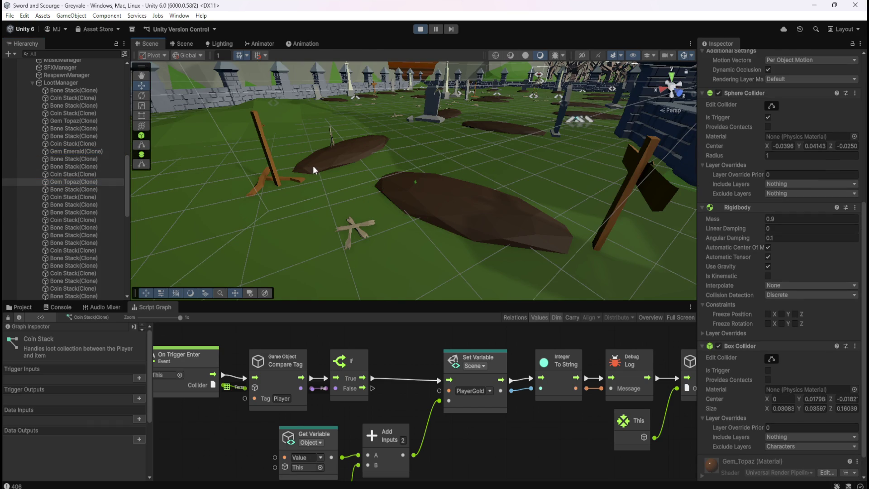
key(f)
scroll(401, 226, down, 5)
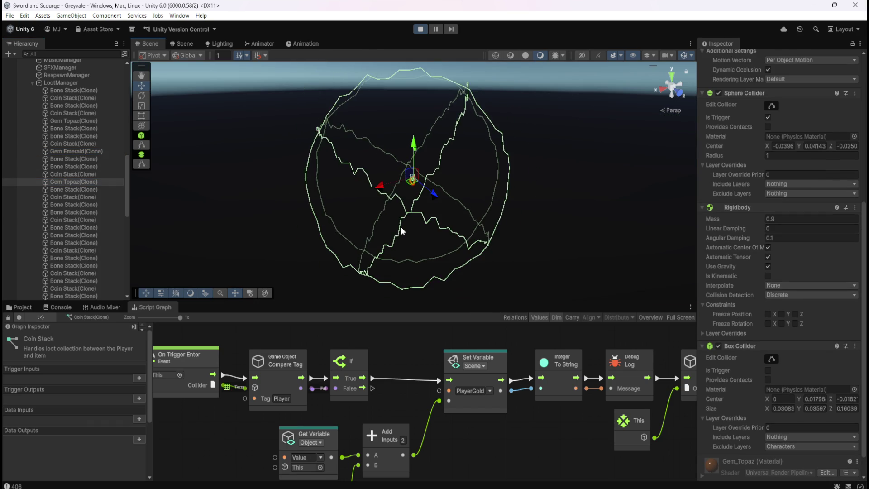
scroll(408, 228, up, 2)
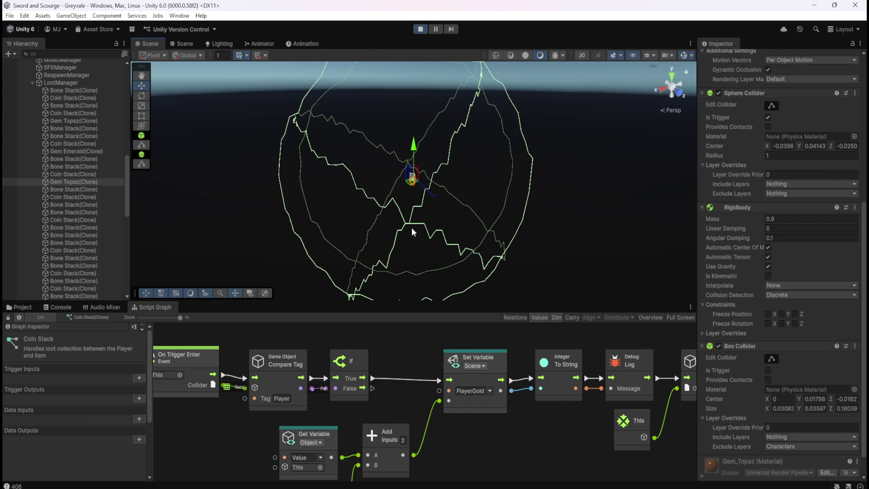
scroll(412, 229, down, 2)
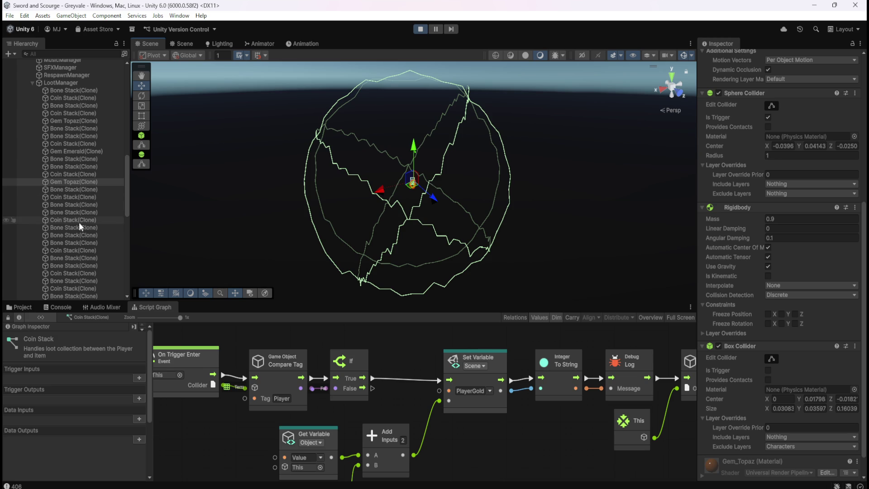
scroll(88, 270, down, 4)
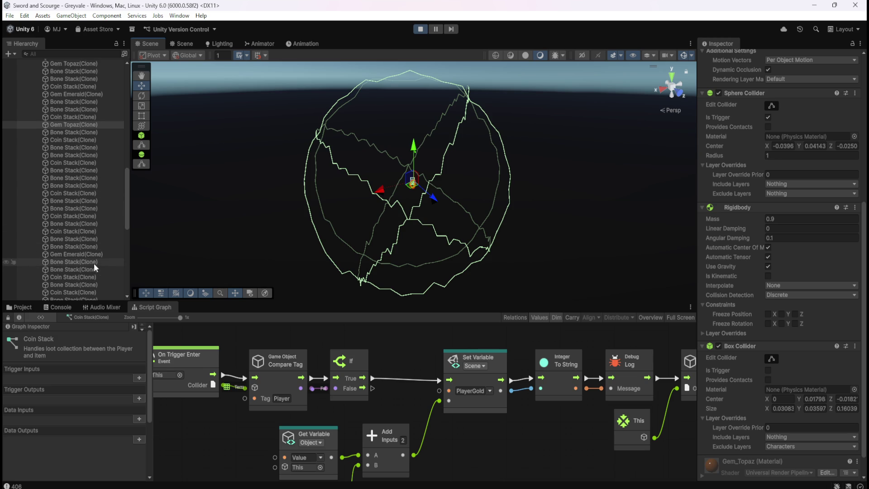
- Frame another Gem Emerald clone so its sphere collider is in view
click(96, 254)
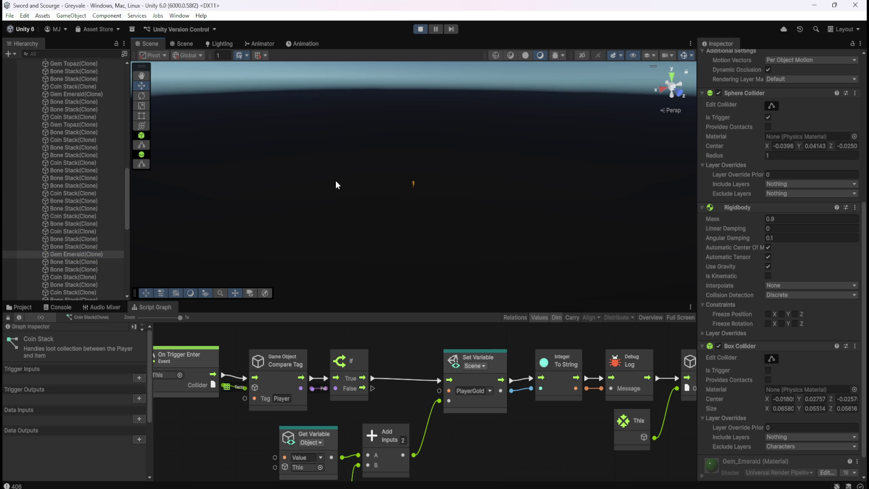
key(f)
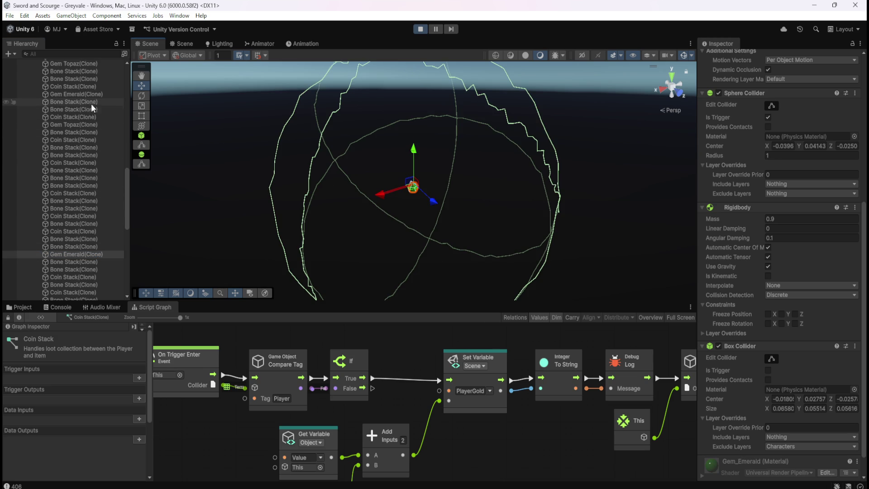
scroll(453, 181, down, 2)
scroll(455, 186, down, 3)
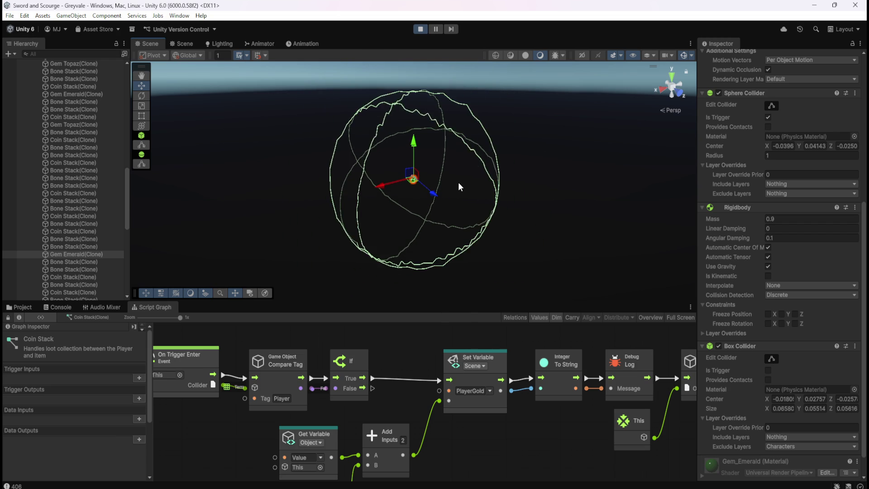
scroll(456, 183, up, 5)
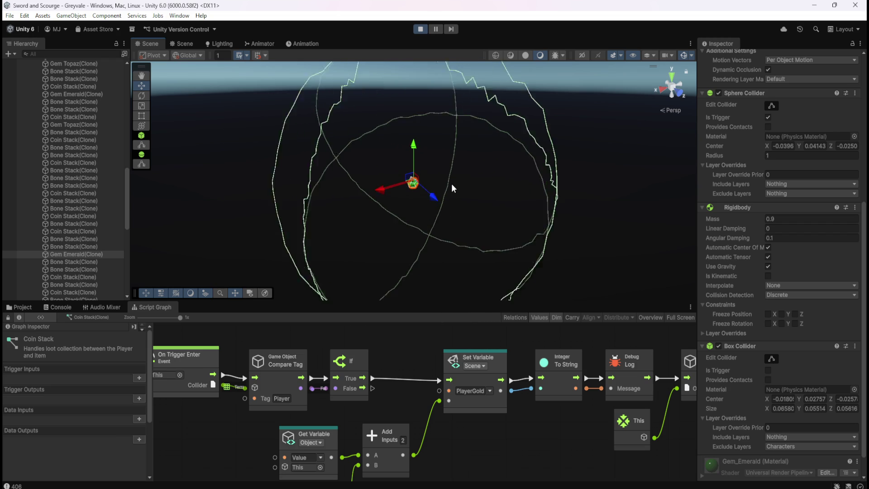
scroll(452, 186, down, 3)
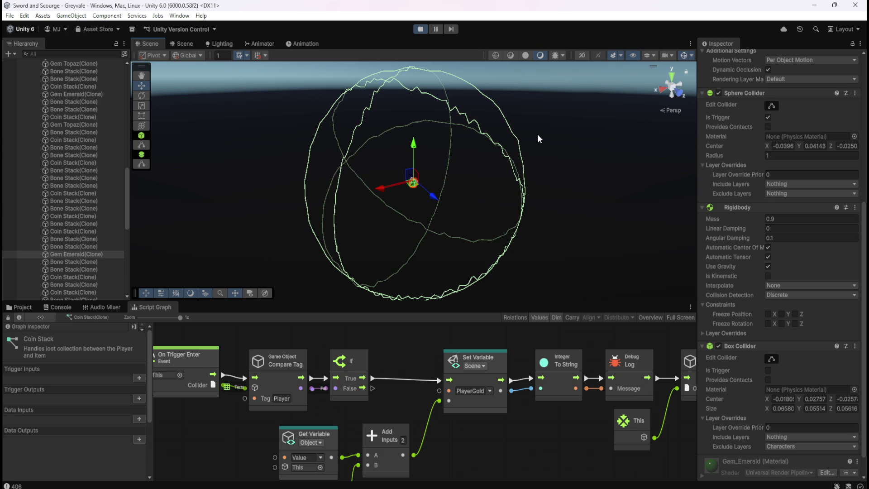
- Zoom in on the Gem Emerald clone and orbit around its box collider
scroll(419, 179, up, 2)
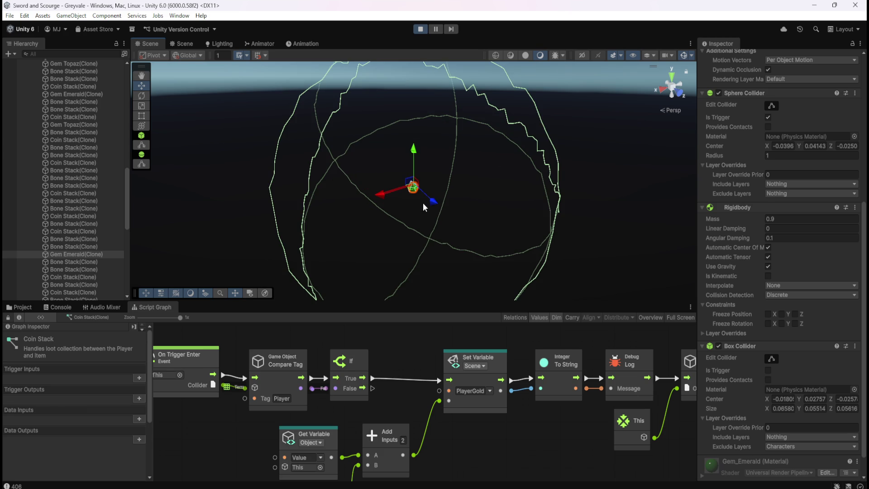
scroll(421, 199, up, 5)
scroll(421, 197, up, 4)
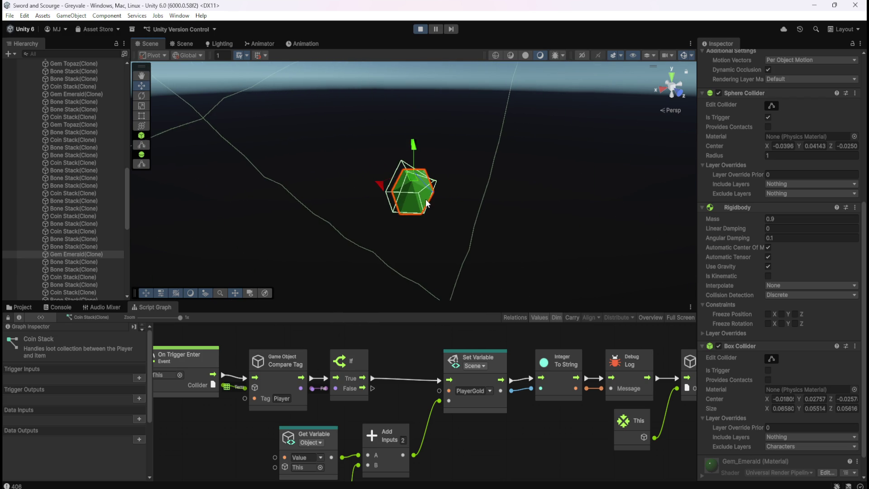
mouse_move(550, 189)
mouse_down()
mouse_move(427, 186)
mouse_move(576, 177)
mouse_move(607, 222)
mouse_move(500, 198)
mouse_move(516, 130)
mouse_move(499, 159)
mouse_move(514, 114)
mouse_move(510, 121)
mouse_up()
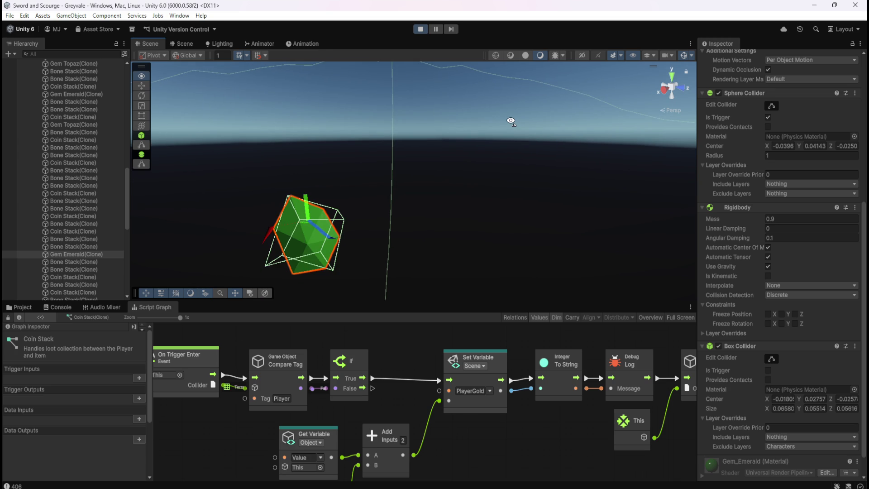